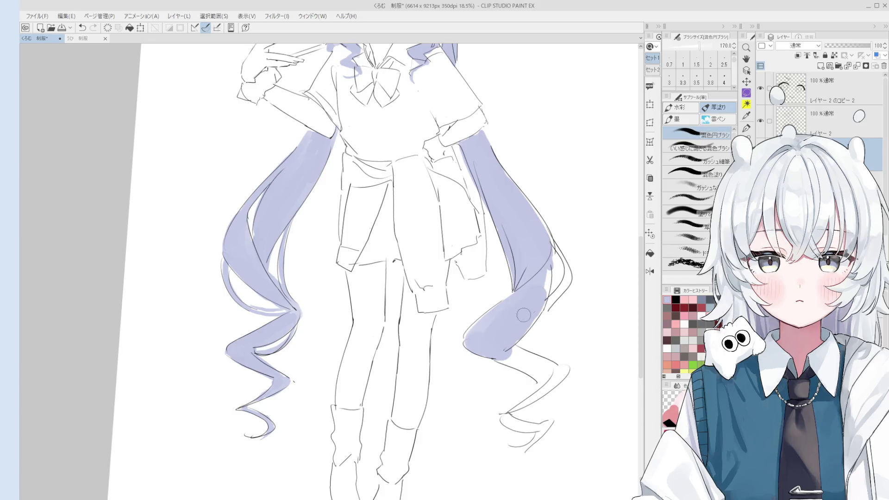
- Paint lavender along the right twin-tail's outer edge, undoing stray strokes and shrinking the brush
drag(539, 313, 562, 284)
key(ctrl+z)
drag(555, 247, 561, 279)
key(ctrl+z)
key(bracketleft)
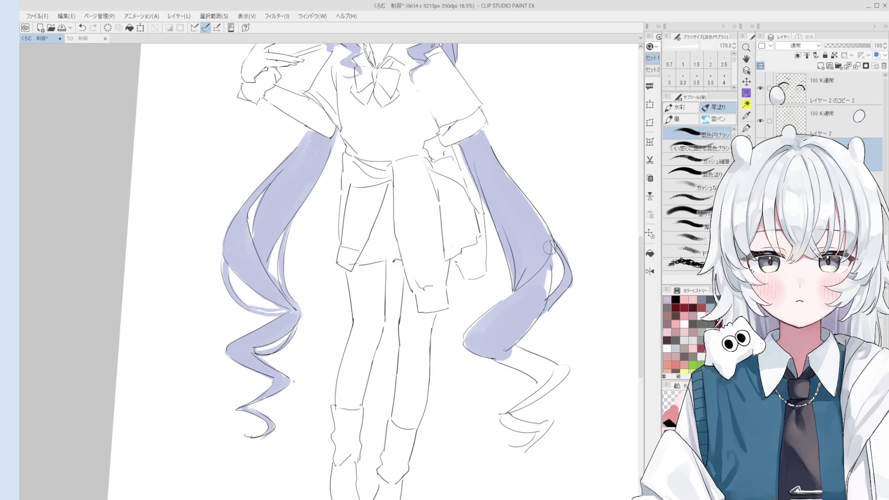
drag(549, 247, 553, 257)
key(e)
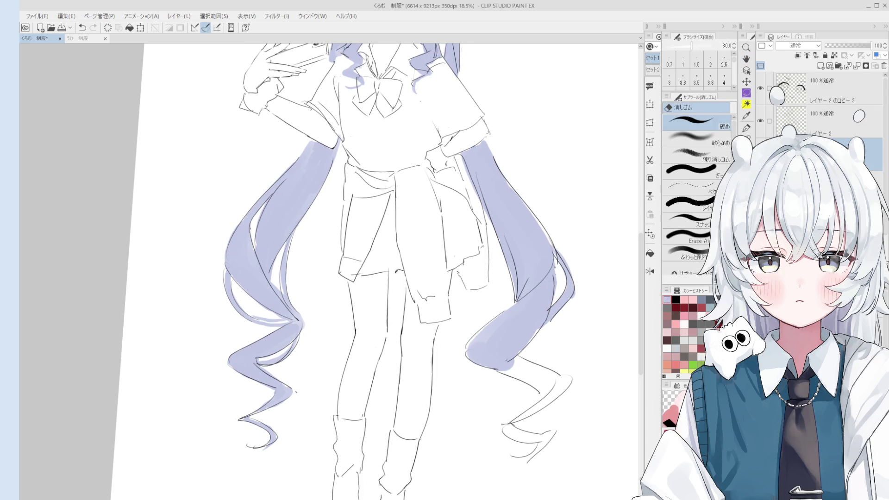
- Fill the right twin-tail's curled tip with lavender using a smaller blending brush
scroll(555, 266, down, 3)
key(h)
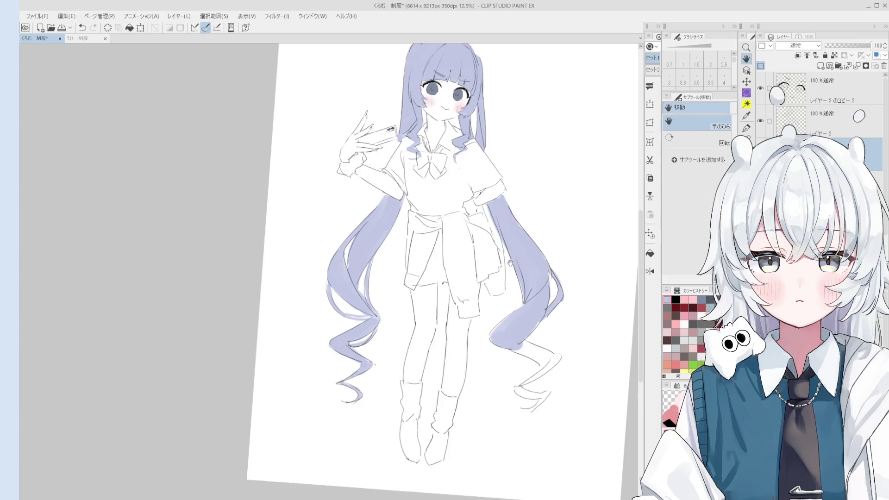
drag(510, 263, 525, 319)
mouse_move(533, 363)
mouse_down()
mouse_move(540, 382)
mouse_move(507, 364)
mouse_move(529, 374)
mouse_up()
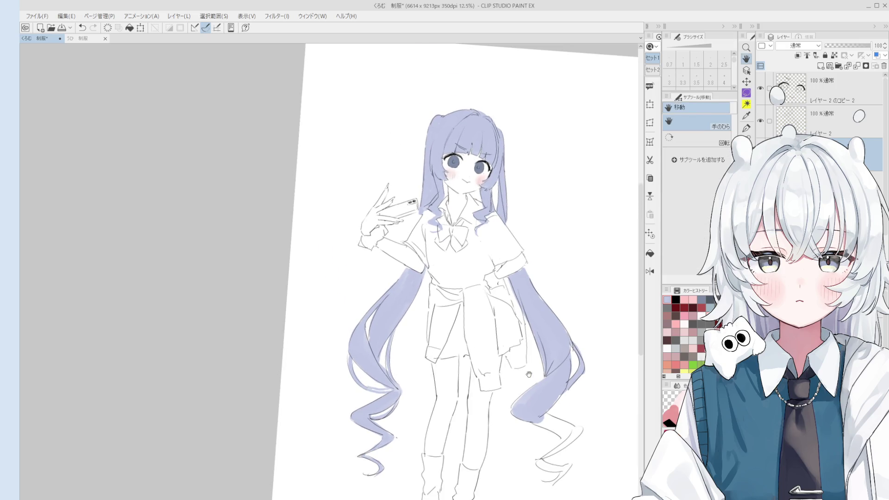
key(b)
scroll(565, 431, up, 2)
mouse_move(547, 408)
mouse_down()
mouse_move(579, 433)
mouse_move(544, 410)
mouse_move(578, 430)
mouse_move(552, 385)
mouse_move(592, 336)
mouse_up()
key(ctrl+z)
key(ctrl+z)
key(ctrl+y)
key(ctrl+z)
key([)
key([)
key([)
mouse_move(572, 372)
mouse_down()
mouse_move(600, 332)
mouse_move(565, 394)
mouse_move(574, 371)
mouse_move(556, 360)
mouse_up()
- Begin laying grey onto the garment tied at the girl's waist
scroll(578, 384, down, 3)
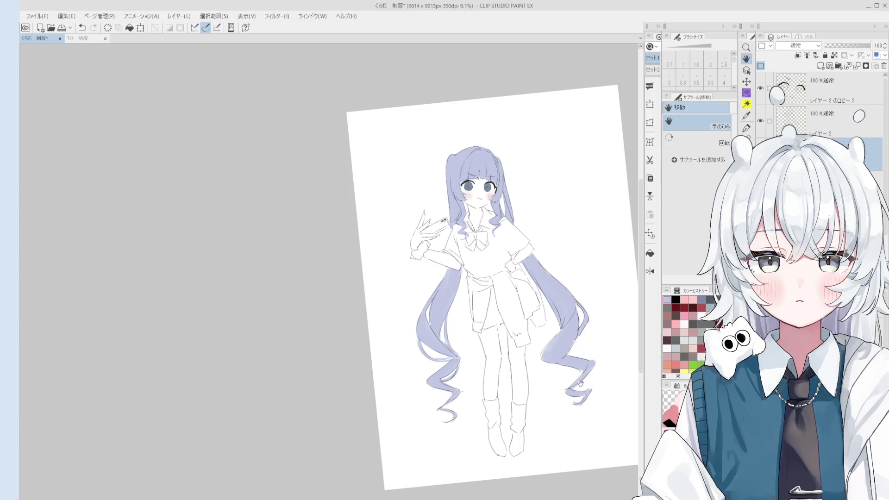
scroll(556, 348, up, 2)
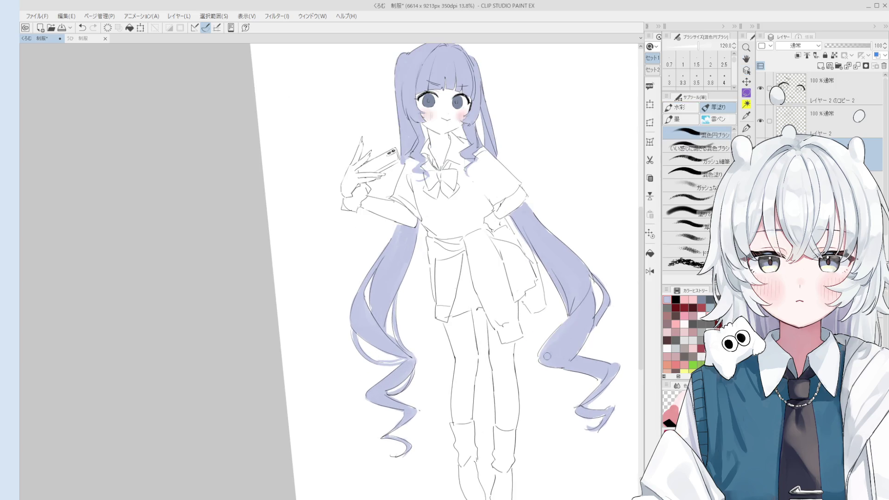
scroll(576, 309, down, 1)
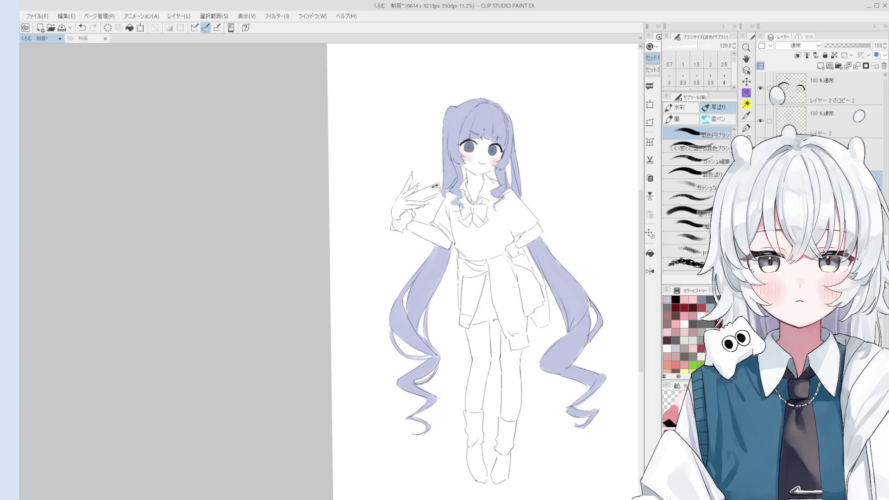
scroll(494, 262, up, 4)
mouse_move(492, 277)
mouse_down()
mouse_move(507, 359)
mouse_move(496, 301)
mouse_move(496, 350)
mouse_up()
- Extend grey down the garment's lower end and erase the overflow along its edge
scroll(497, 350, down, 2)
mouse_move(514, 389)
mouse_down()
mouse_move(528, 433)
mouse_move(544, 435)
mouse_move(518, 341)
mouse_move(523, 349)
mouse_up()
key(])
key(e)
mouse_move(548, 388)
mouse_down()
mouse_move(549, 398)
mouse_move(505, 323)
mouse_move(485, 314)
mouse_move(515, 309)
mouse_move(533, 326)
mouse_move(465, 336)
mouse_move(488, 350)
mouse_move(461, 383)
mouse_move(459, 412)
mouse_move(482, 338)
mouse_move(475, 368)
mouse_move(452, 343)
mouse_move(453, 321)
mouse_move(466, 340)
mouse_move(488, 310)
mouse_up()
key(b)
key([)
key([)
key([)
- Touch up the grey and trim the lower edge of the left tied sleeve
scroll(505, 324, up, 2)
scroll(521, 338, down, 2)
key(bracketright)
key(bracketright)
key(bracketright)
key(b)
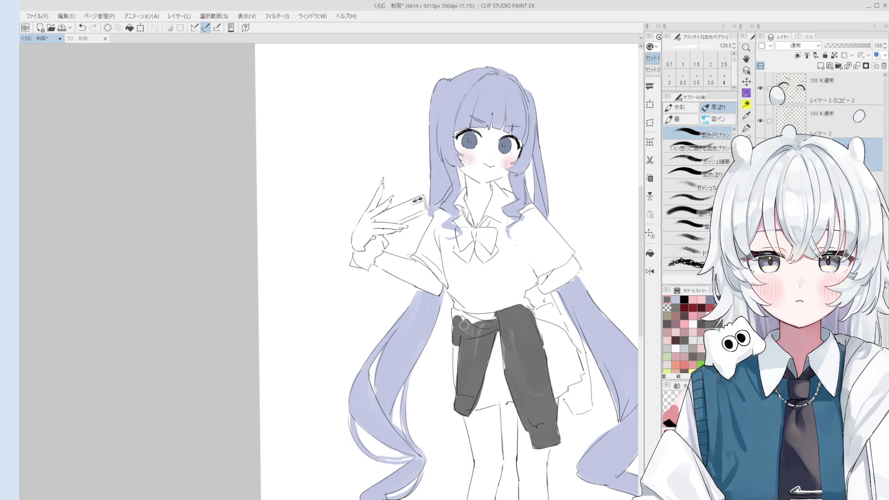
scroll(465, 325, up, 2)
mouse_move(488, 339)
mouse_down()
mouse_move(456, 328)
mouse_move(491, 320)
mouse_move(463, 309)
mouse_move(476, 316)
mouse_up()
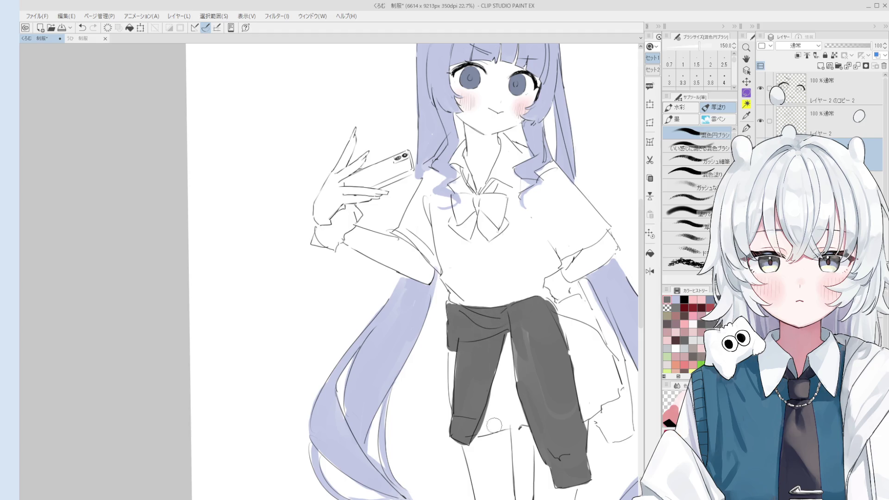
key(e)
mouse_move(499, 390)
mouse_down()
mouse_move(481, 433)
mouse_move(499, 397)
mouse_move(451, 407)
mouse_move(451, 416)
mouse_up()
- Paint grey down the hanging sleeve's right edge, undoing the stray stroke
scroll(459, 403, down, 2)
key(b)
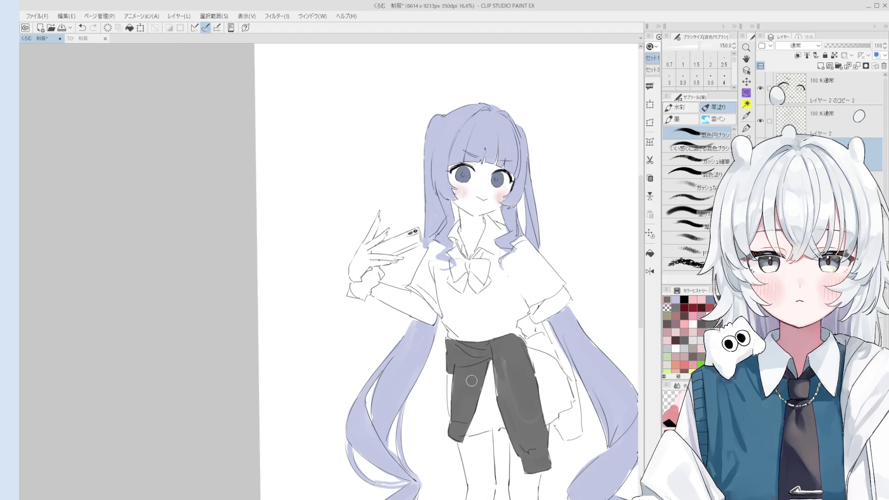
drag(514, 380, 508, 363)
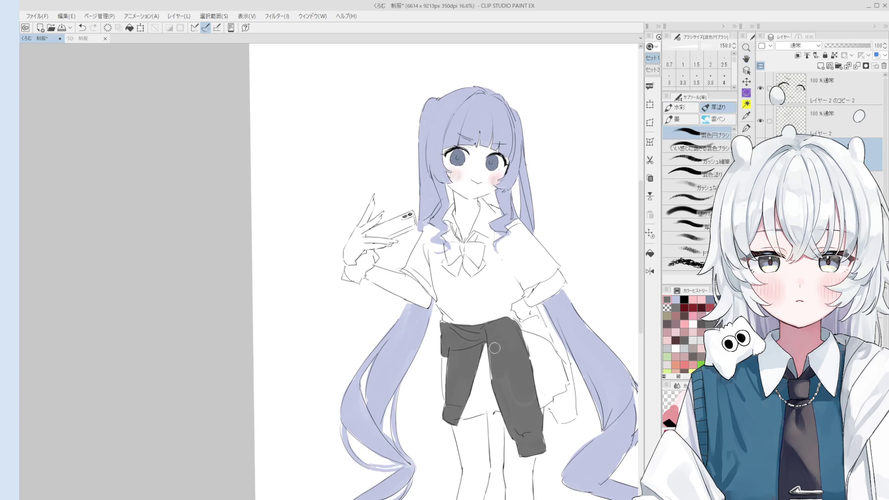
scroll(503, 382, up, 3)
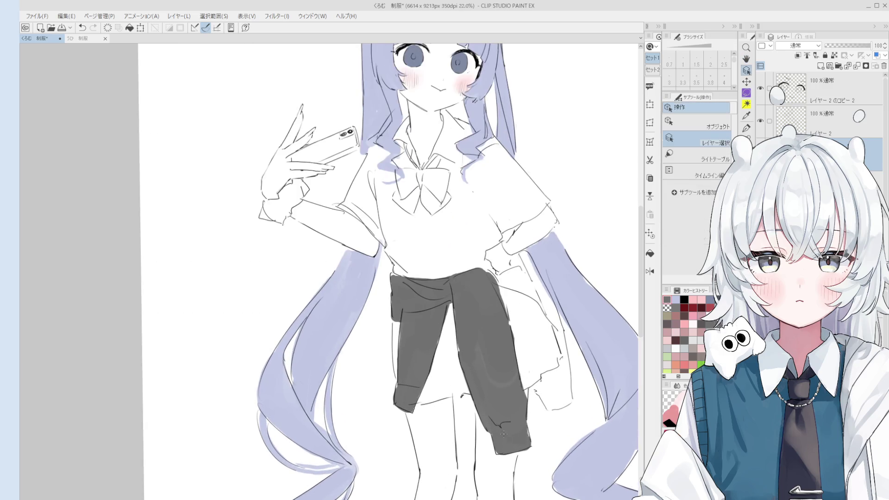
scroll(504, 422, down, 1)
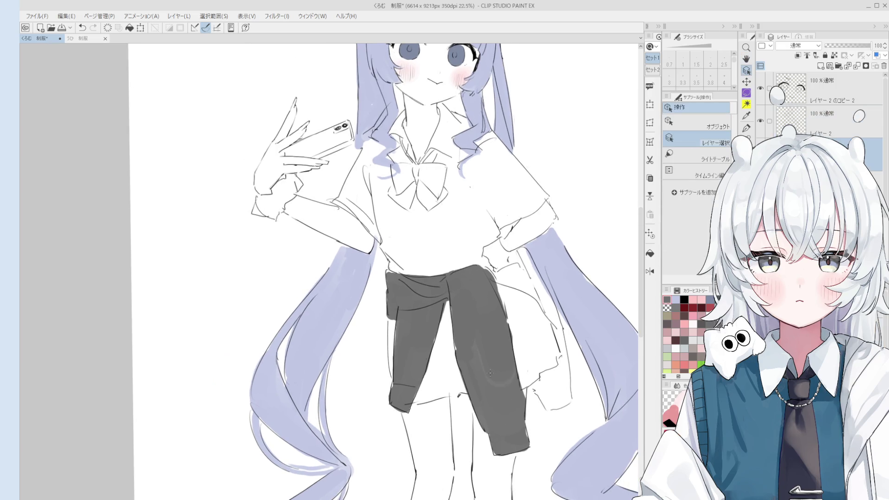
drag(512, 355, 514, 401)
key(b)
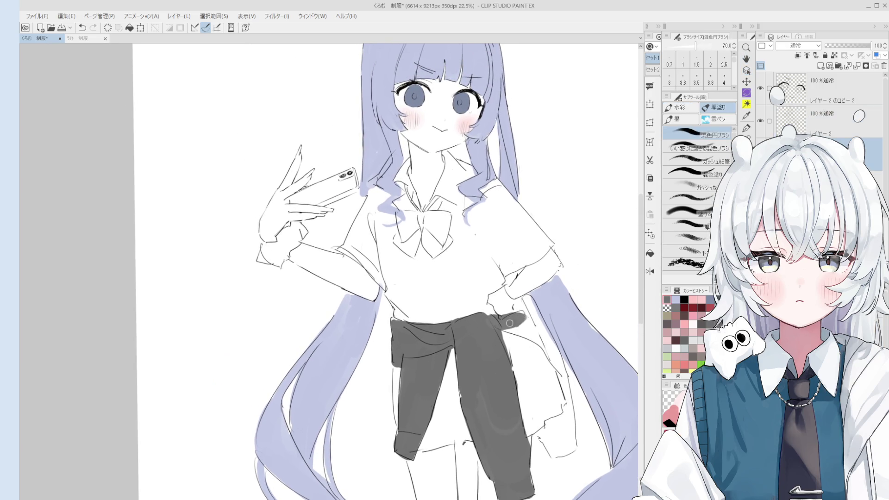
scroll(509, 322, down, 2)
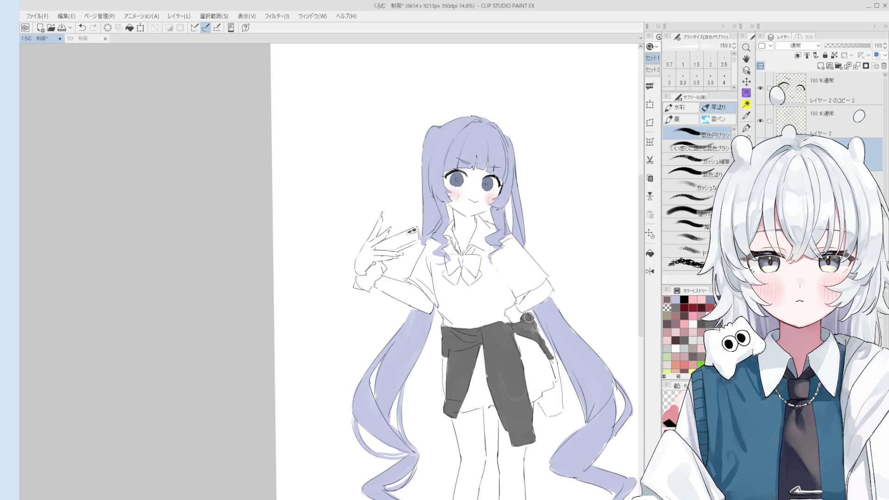
mouse_move(531, 314)
mouse_down()
mouse_move(563, 382)
mouse_move(554, 368)
mouse_move(561, 384)
mouse_move(550, 420)
mouse_move(537, 405)
mouse_move(543, 393)
mouse_move(554, 411)
mouse_up()
scroll(554, 369, up, 2)
key(ctrl+z)
key(ctrl+z)
- Resize the brush and zoom out to check the whole figure
key(bracketright)
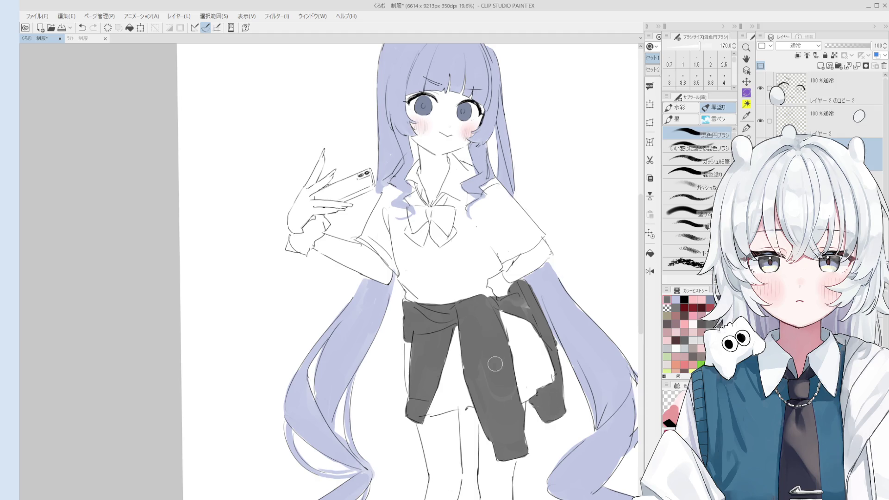
key(bracketleft)
key(bracketleft)
scroll(516, 306, down, 2)
mouse_move(515, 305)
mouse_down()
mouse_move(521, 327)
mouse_move(533, 330)
mouse_move(527, 346)
mouse_move(524, 295)
mouse_up()
scroll(526, 345, down, 1)
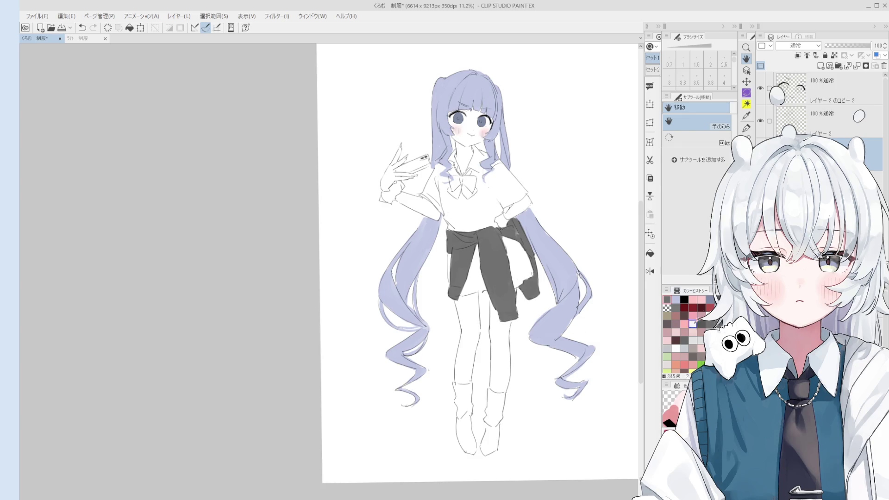
- Paint grey onto the right sock and down the left sock
scroll(519, 371, up, 3)
key(b)
mouse_move(487, 359)
mouse_down()
mouse_move(488, 403)
mouse_move(483, 386)
mouse_move(505, 408)
mouse_move(499, 378)
mouse_move(523, 325)
mouse_move(521, 343)
mouse_move(522, 328)
mouse_move(497, 331)
mouse_move(488, 320)
mouse_up()
key(bracketleft)
scroll(514, 324, up, 1)
key(ctrl+z)
scroll(488, 321, down, 1)
mouse_move(468, 362)
mouse_down()
mouse_move(470, 397)
mouse_move(495, 354)
mouse_move(474, 398)
mouse_up()
scroll(482, 392, up, 2)
- Select the lower colour layer and fill the top of the left sock grey
key(o)
key(e)
ctrl+shift+click(483, 372)
scroll(490, 373, down, 1)
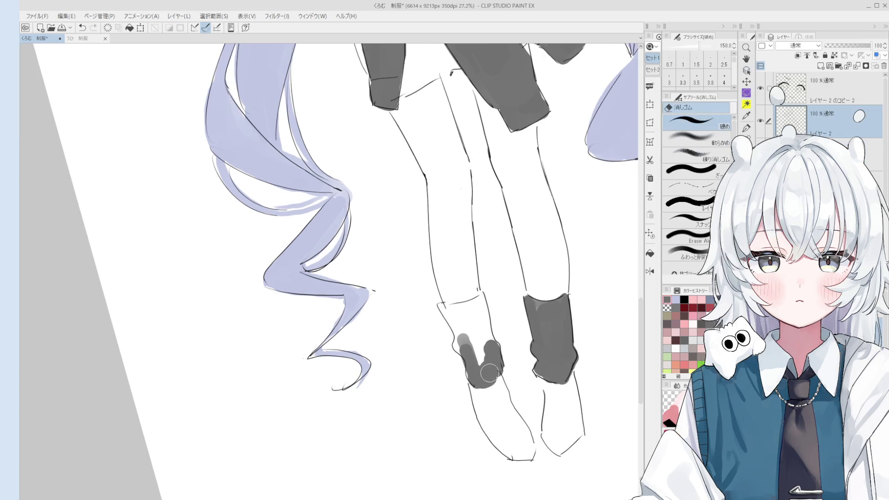
key(b)
ctrl+shift+click(489, 373)
mouse_move(483, 340)
mouse_down()
mouse_move(467, 356)
mouse_move(456, 348)
mouse_move(461, 331)
mouse_move(444, 324)
mouse_move(459, 338)
mouse_move(475, 306)
mouse_move(461, 324)
mouse_move(479, 359)
mouse_up()
key(bracketleft)
key(bracketleft)
key(bracketright)
key(bracketright)
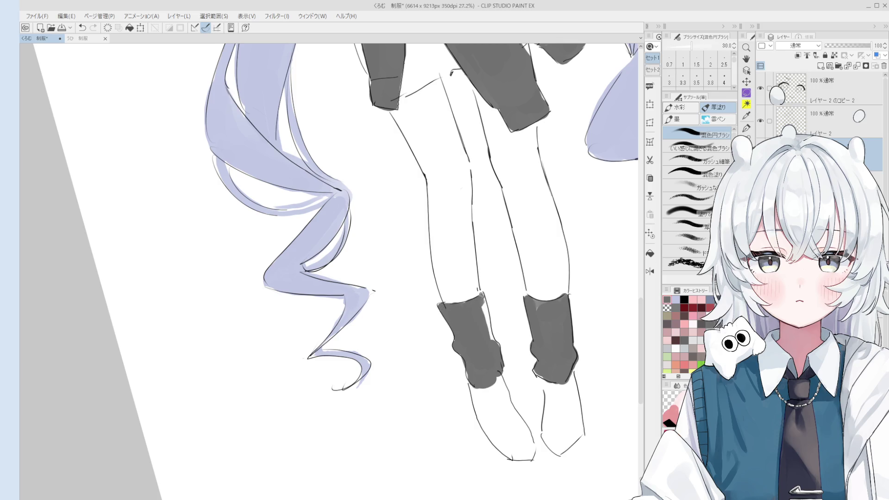
- On the line art layer, redraw the left sock's right edge with the チカブカペン pen
scroll(482, 334, down, 4)
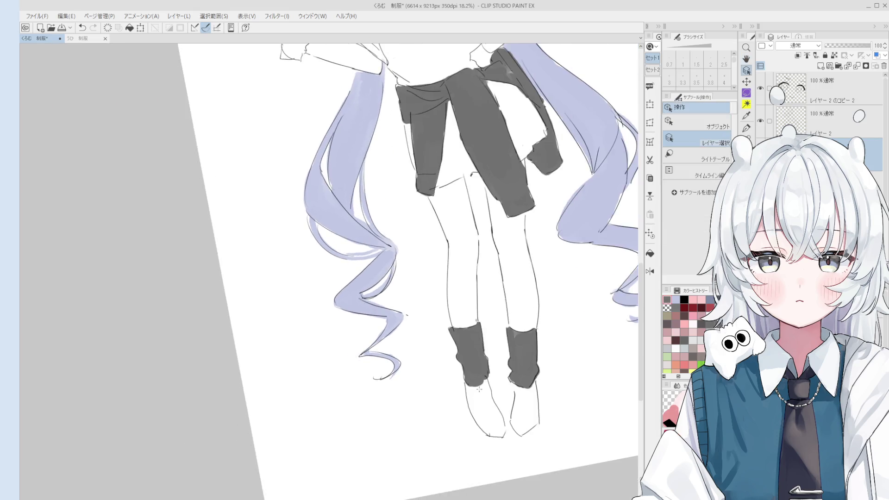
scroll(479, 389, up, 5)
click(486, 364)
scroll(488, 361, up, 3)
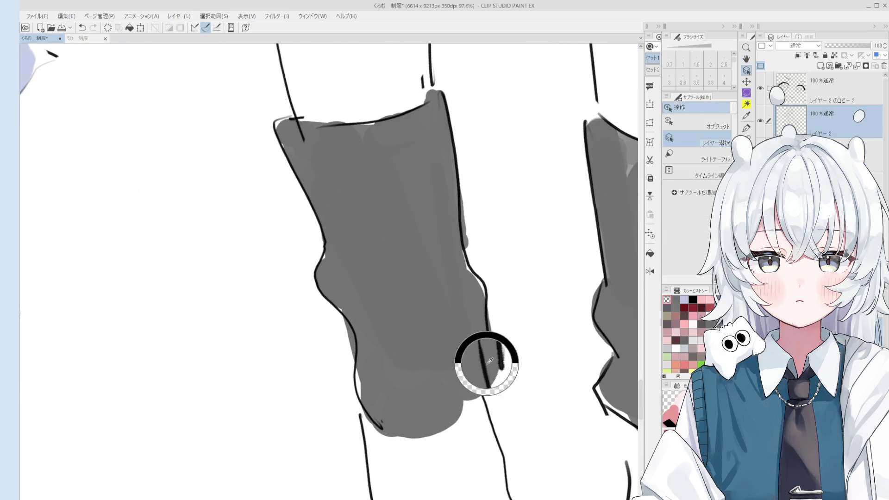
key(p)
scroll(482, 352, down, 3)
key(ctrl+z)
mouse_move(481, 307)
mouse_down()
mouse_move(490, 358)
mouse_move(489, 348)
mouse_up()
key(ctrl+z)
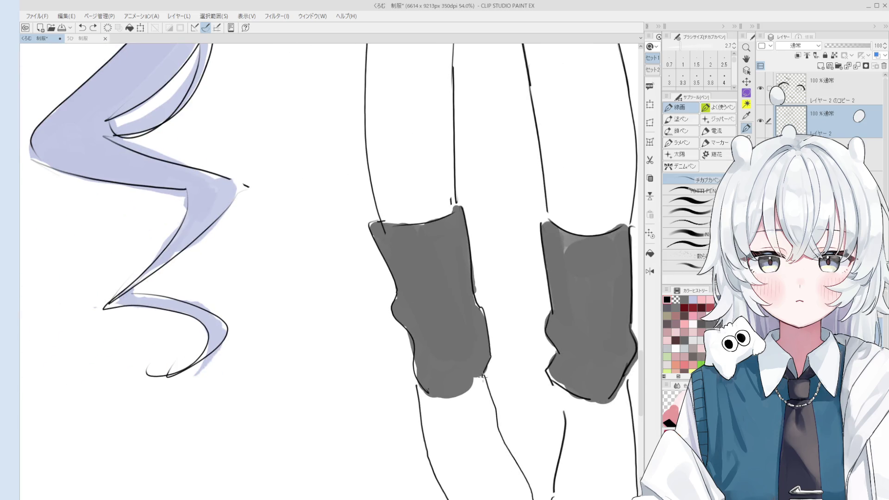
scroll(481, 377, down, 8)
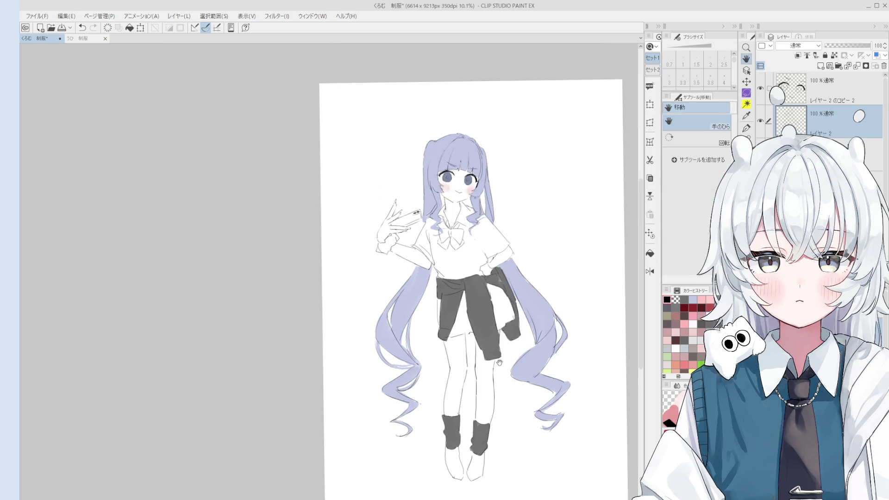
drag(505, 358, 488, 319)
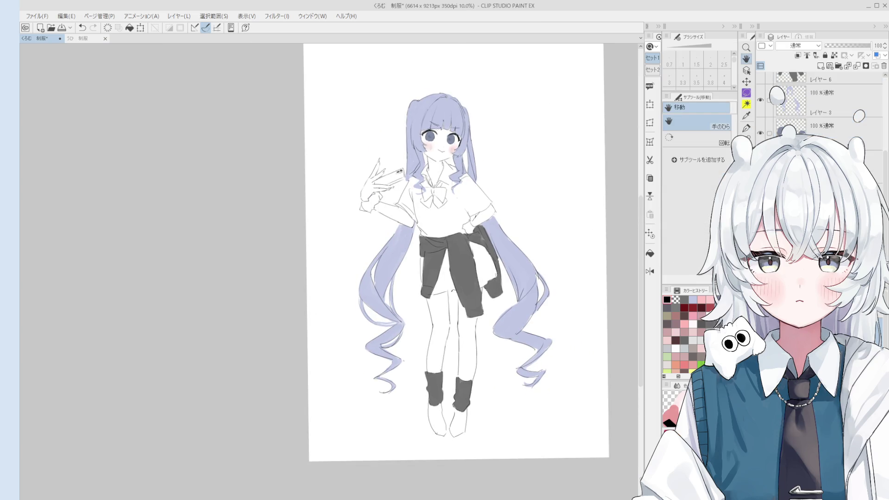
mouse_move(537, 246)
mouse_down()
mouse_move(485, 282)
mouse_move(488, 372)
mouse_up()
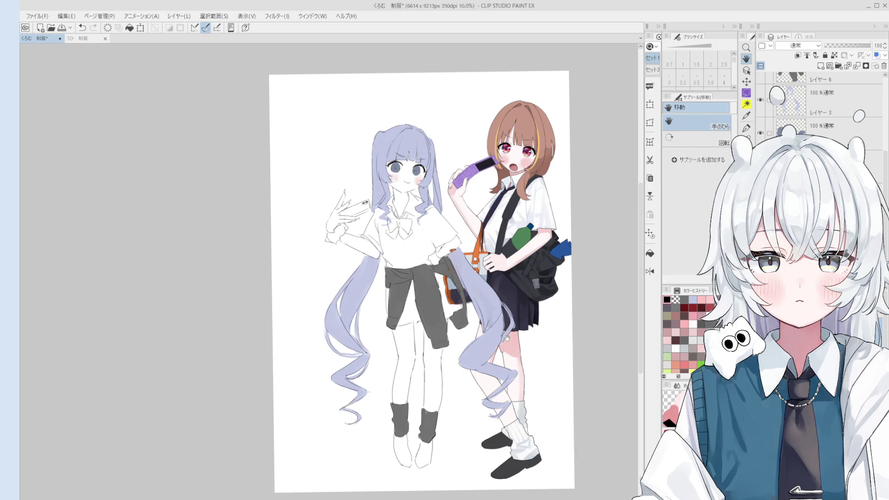
- Sample grey from the drawing and add two new layers
key(o)
alt+click(427, 417)
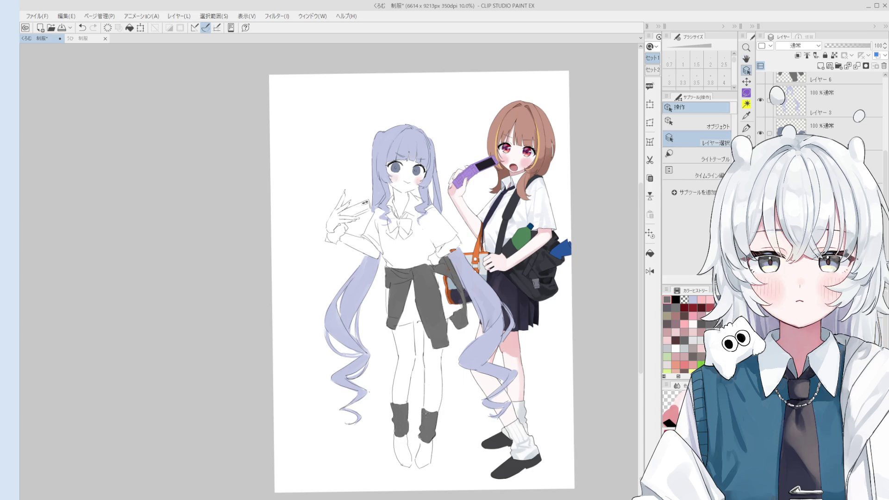
click(820, 67)
key(ctrl+shift+n)
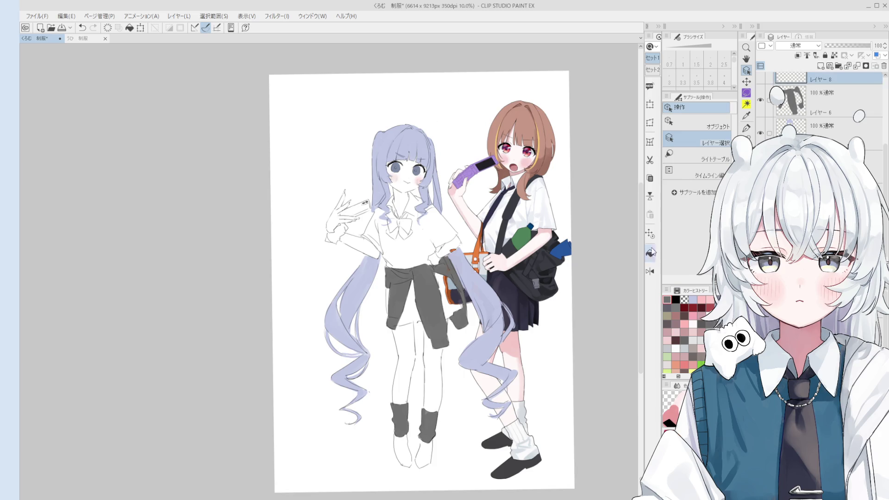
- Paint both of the left girl's shoes grey with a larger brush
key(b)
scroll(438, 391, up, 5)
drag(438, 391, 431, 407)
key(ctrl+z)
key(bracketright)
mouse_move(438, 376)
mouse_down()
mouse_move(428, 416)
mouse_move(451, 370)
mouse_move(449, 379)
mouse_up()
key(h)
drag(434, 421, 446, 428)
key(b)
mouse_move(408, 377)
mouse_down()
mouse_move(398, 394)
mouse_move(395, 366)
mouse_move(419, 423)
mouse_move(407, 364)
mouse_move(412, 401)
mouse_up()
- Darken the boots, then switch layers and paint the left girl's socks white
key(h)
scroll(412, 401, down, 2)
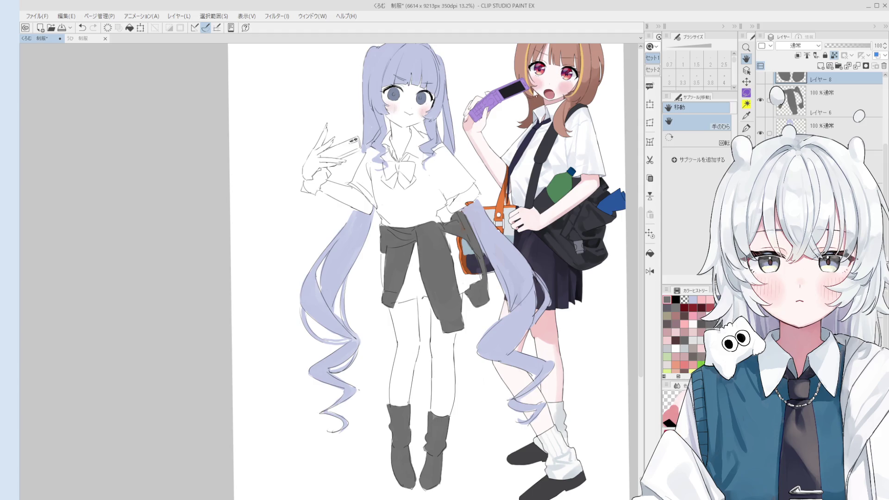
key(b)
mouse_move(407, 444)
mouse_down()
mouse_move(426, 463)
mouse_move(416, 473)
mouse_up()
key(o)
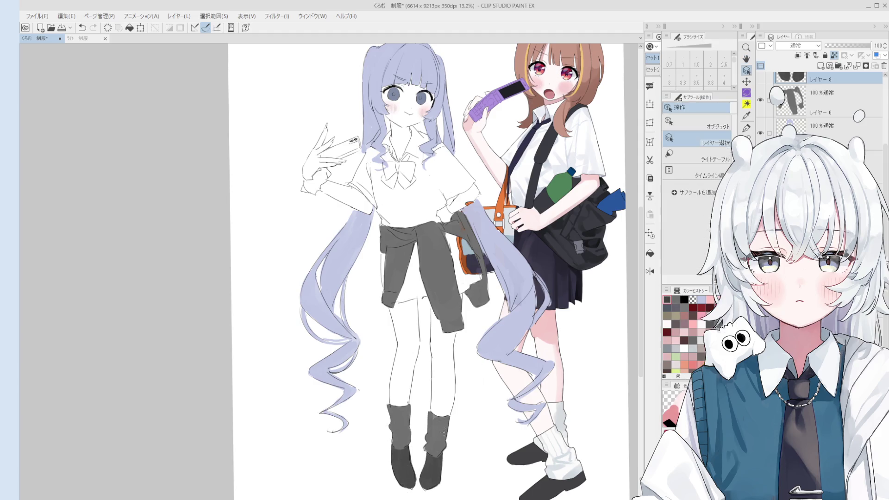
key(alt+bracketleft)
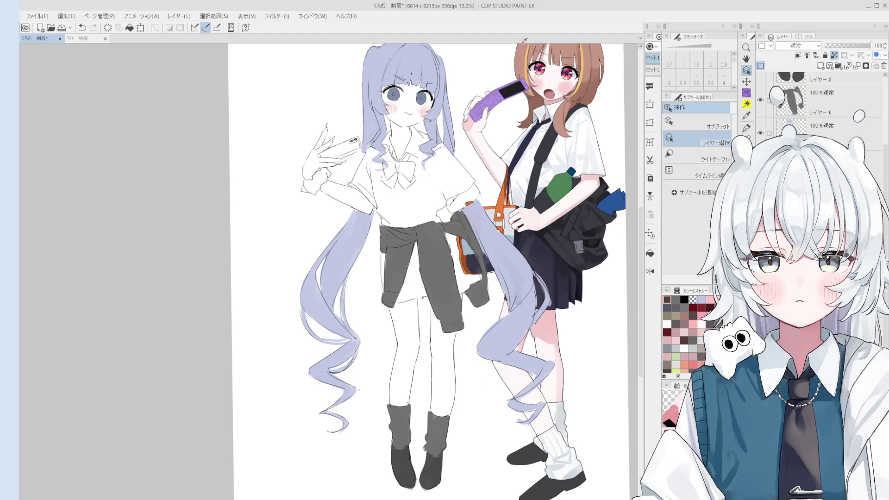
key(b)
drag(407, 427, 419, 430)
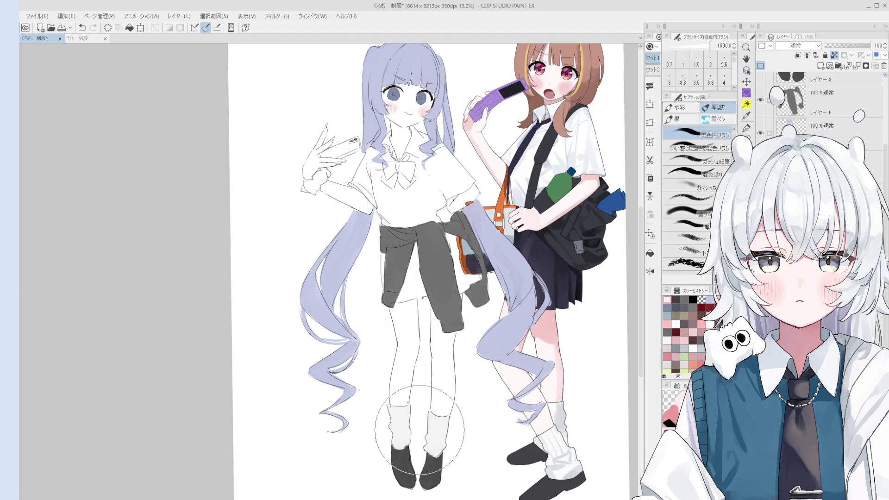
- Clip the layer under the hair colour to the layer below, then unclip it
scroll(419, 431, down, 1)
key(h)
mouse_move(467, 305)
mouse_down()
mouse_move(472, 345)
mouse_move(506, 310)
mouse_up()
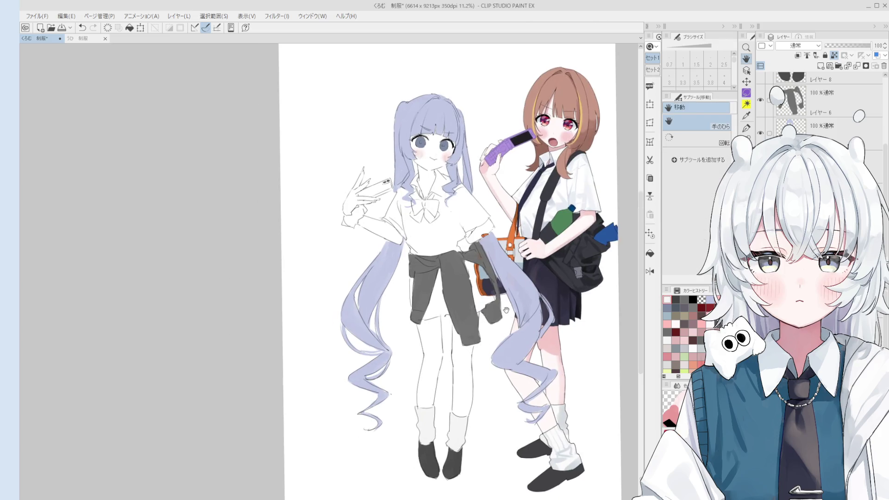
click(838, 128)
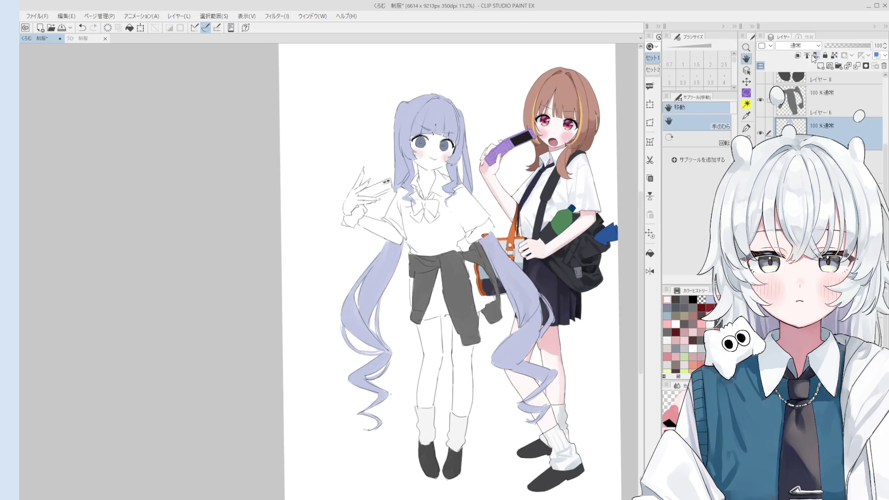
click(797, 55)
click(798, 55)
- Paint navy over the skirt with the 混色円ブラシ brush, enlarging it as needed
scroll(463, 195, down, 2)
drag(446, 231, 448, 264)
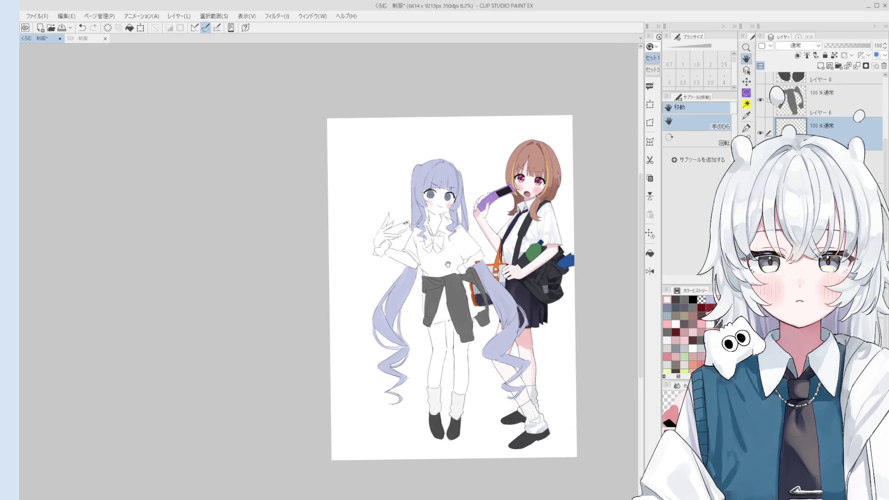
scroll(487, 314, up, 2)
key(o)
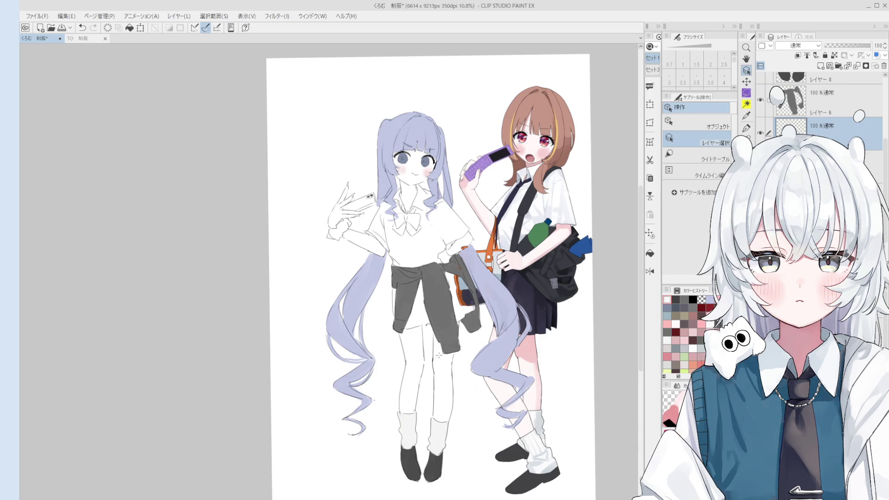
key(b)
scroll(417, 332, up, 2)
mouse_move(430, 271)
mouse_down()
mouse_move(424, 303)
mouse_move(439, 326)
mouse_move(410, 326)
mouse_move(399, 317)
mouse_up()
key(bracketright)
key(bracketright)
key(bracketright)
mouse_move(449, 266)
mouse_down()
mouse_move(464, 292)
mouse_move(454, 304)
mouse_move(474, 320)
mouse_move(456, 327)
mouse_up()
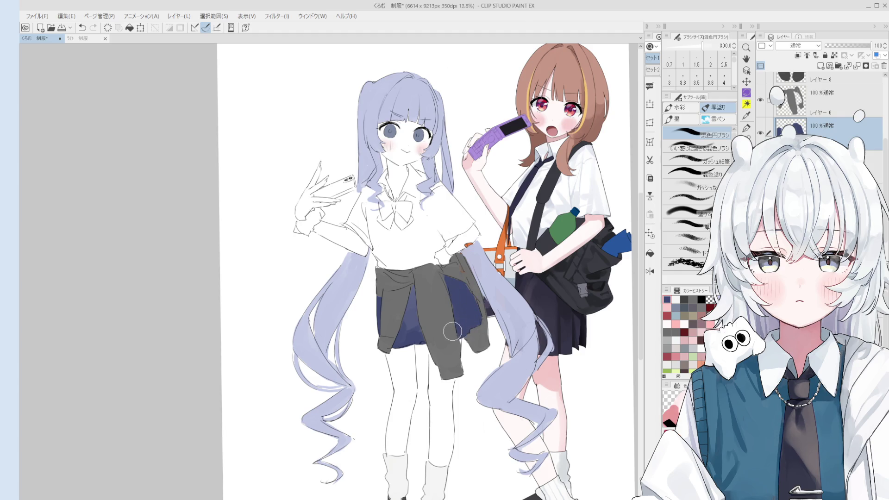
- Enlarge the brush further and switch to erasing on the layer above
scroll(446, 312, down, 2)
key(bracketright)
key(bracketright)
key(bracketright)
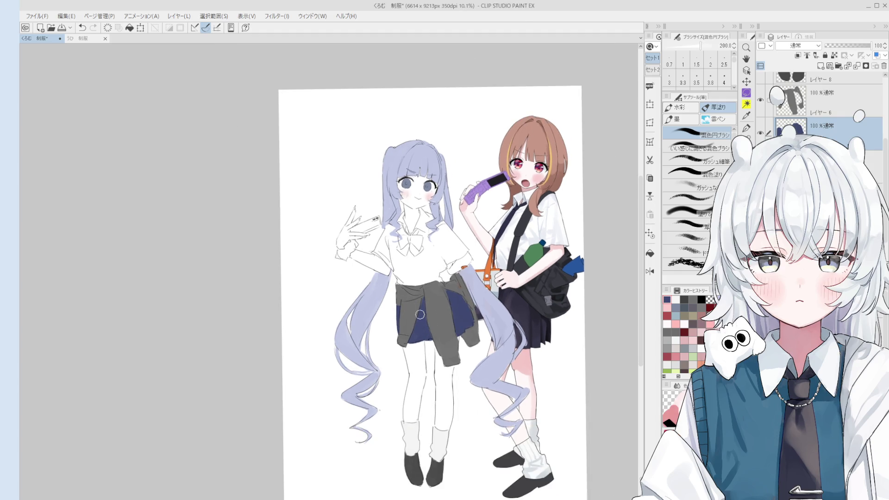
key(e)
key(alt+bracketright)
scroll(449, 292, up, 2)
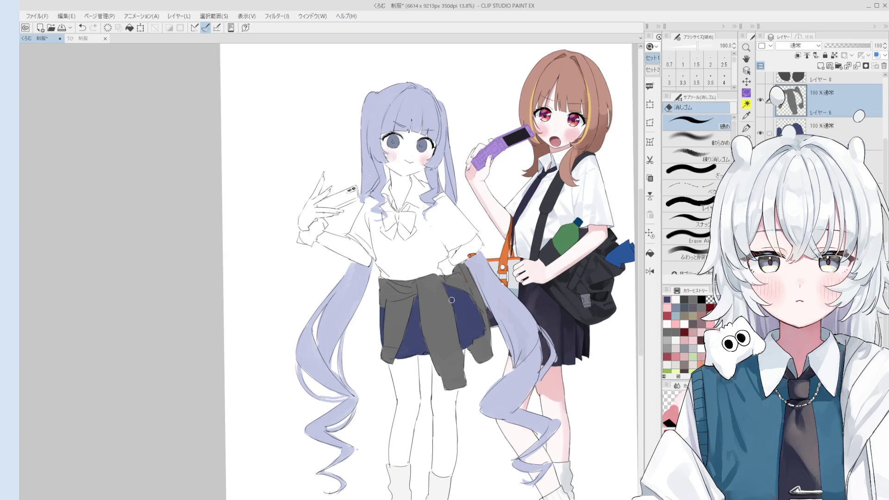
scroll(459, 301, down, 2)
drag(469, 288, 467, 309)
- Select the navy skirt layer from the canvas and switch to the pen
key(o)
scroll(458, 303, up, 3)
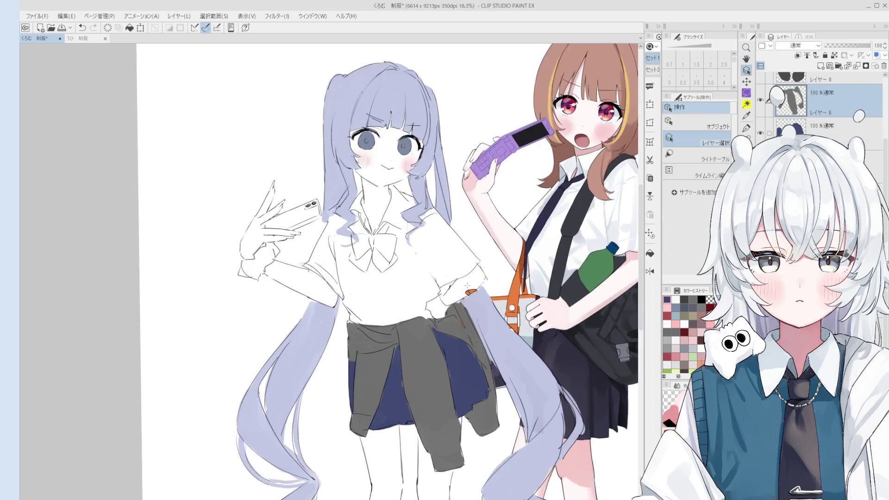
scroll(440, 289, up, 1)
click(439, 290)
key(p)
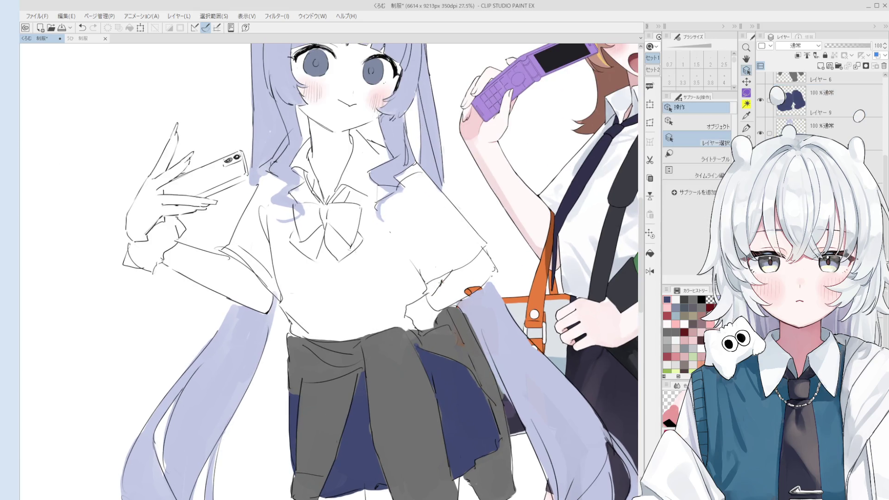
scroll(435, 291, down, 1)
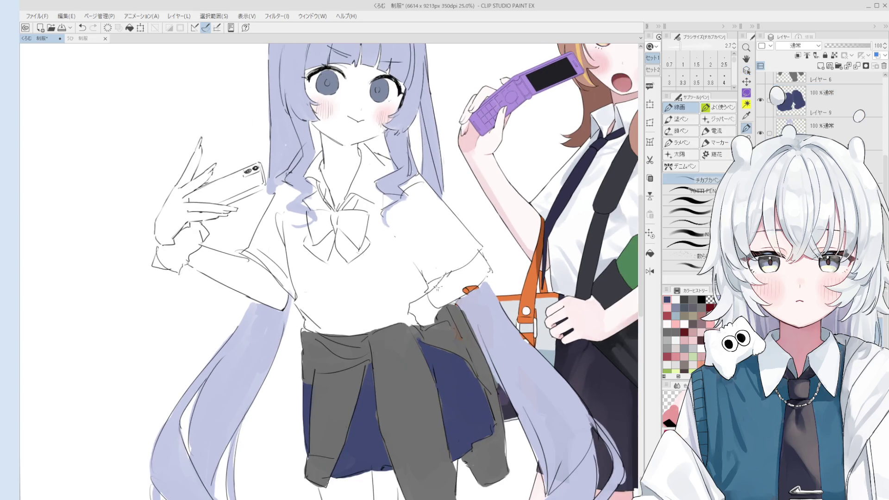
- Zoom out and recentre the drawing, then open the こかげ 制服 illustration in a new tab
scroll(436, 287, down, 1)
scroll(437, 287, down, 1)
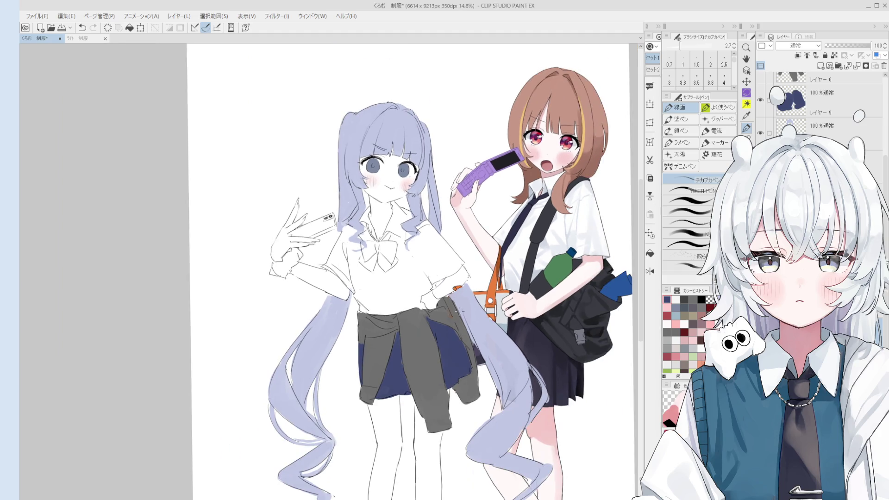
key(h)
drag(456, 338, 465, 323)
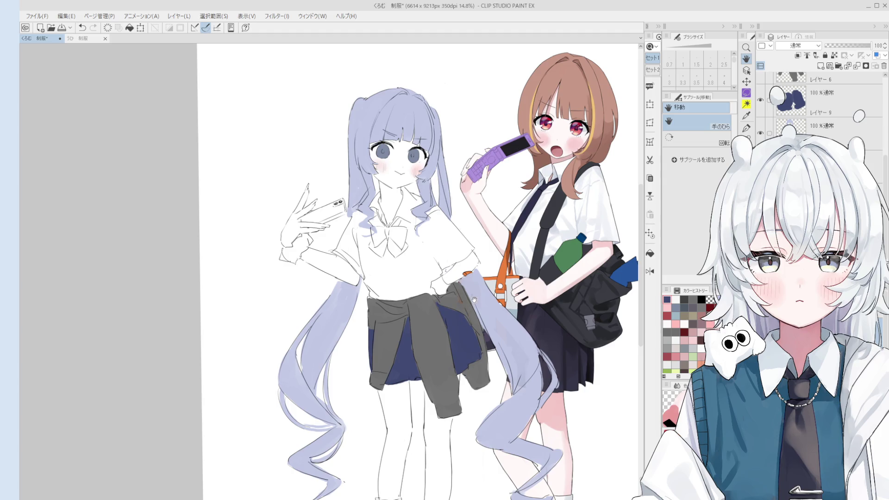
scroll(474, 300, down, 4)
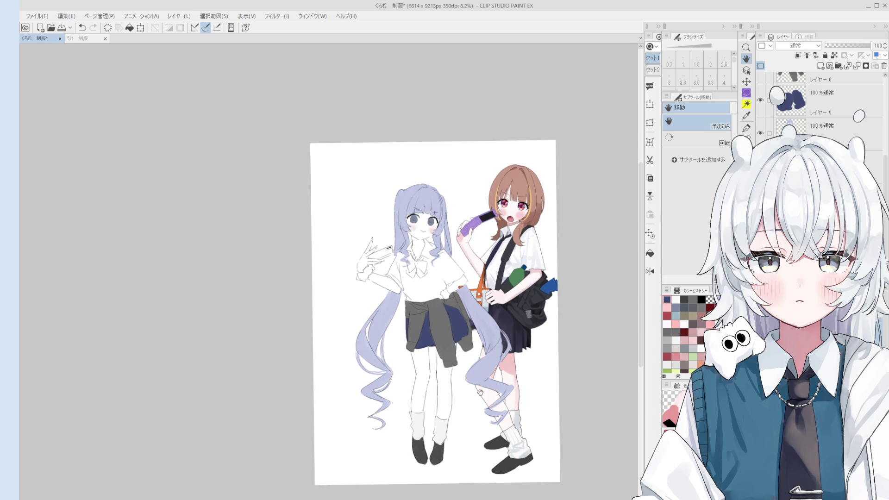
scroll(481, 387, up, 1)
scroll(472, 386, up, 1)
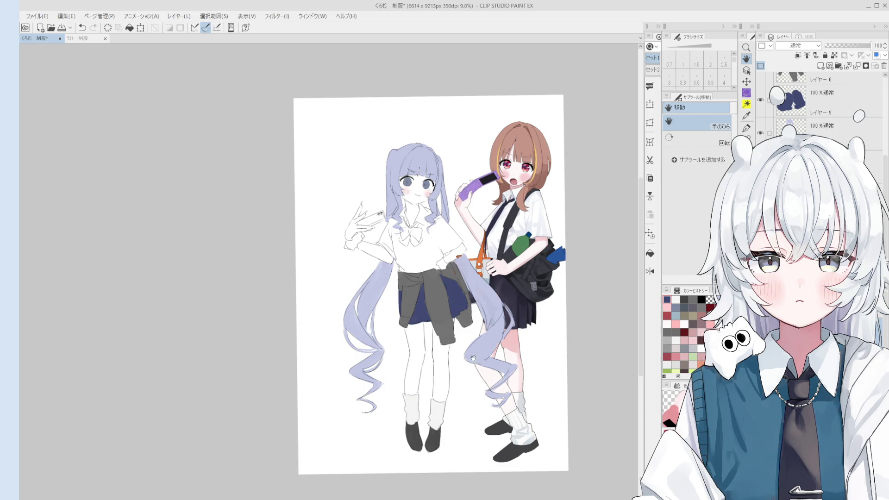
key(alt)
key(alt)
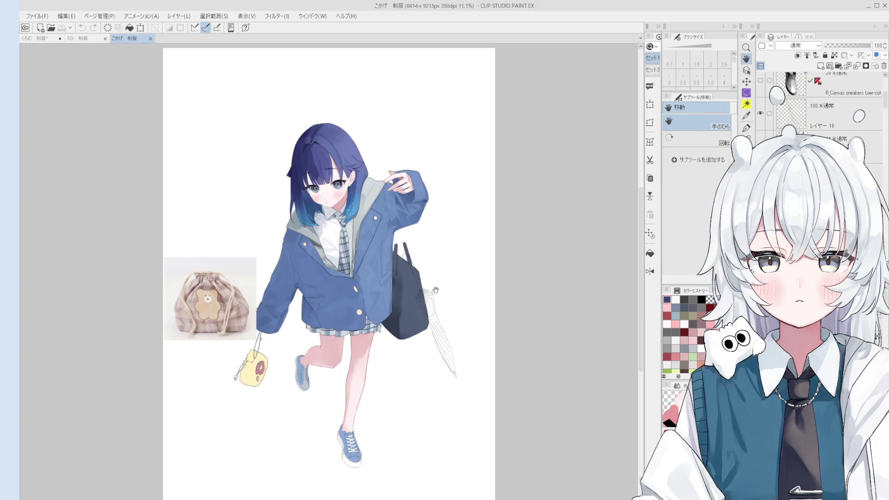
drag(430, 370, 503, 384)
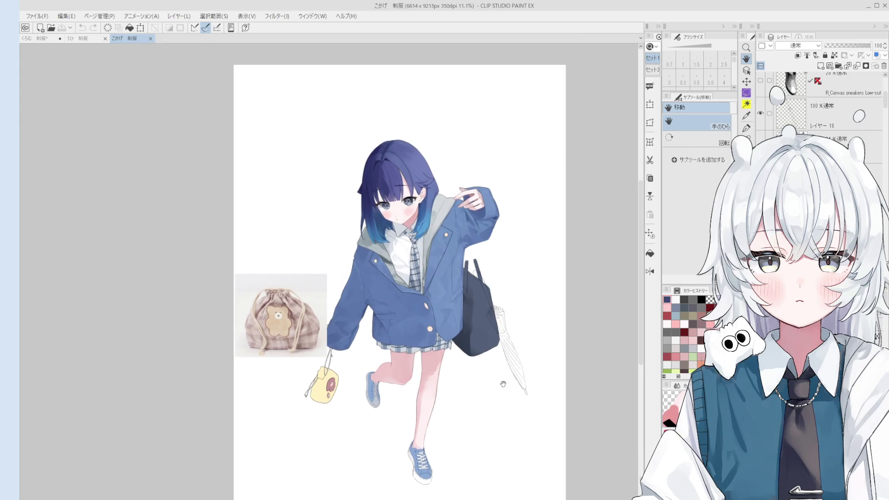
- Check the うひ 制服 illustration, then return to the くろむ 制服 two-girl drawing
scroll(503, 384, down, 2)
scroll(435, 315, up, 3)
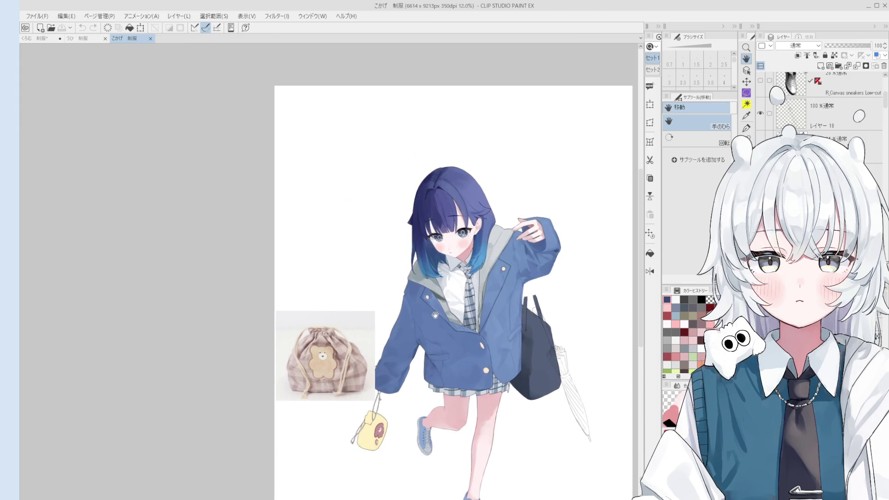
click(83, 41)
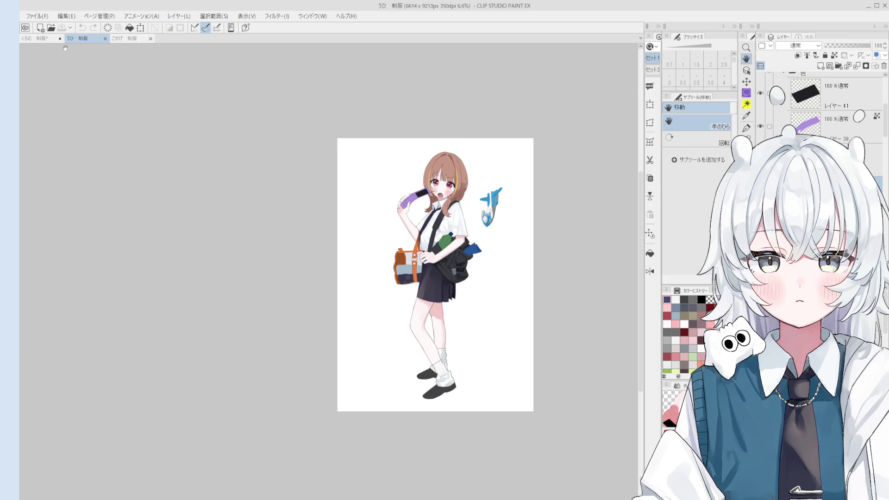
click(43, 38)
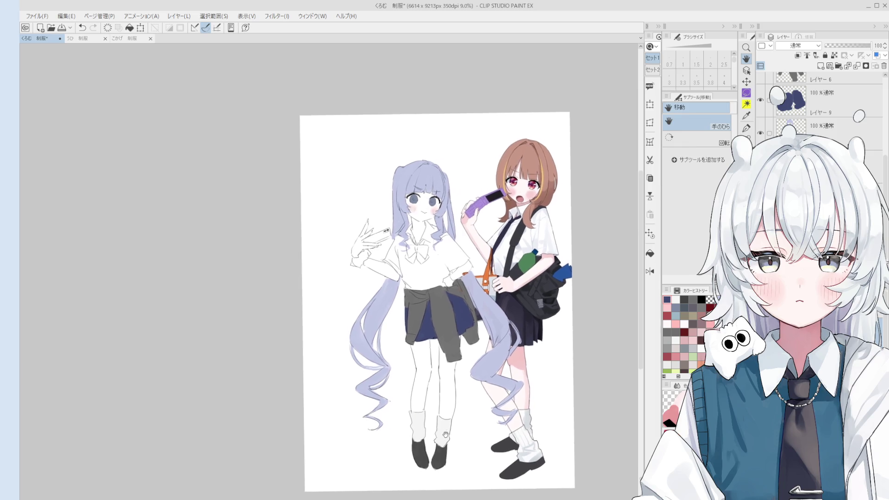
- Pick the twin-tail's layer and erase the ragged left hair edge, then undo that erase
key(o)
scroll(374, 318, up, 3)
click(375, 318)
key(b)
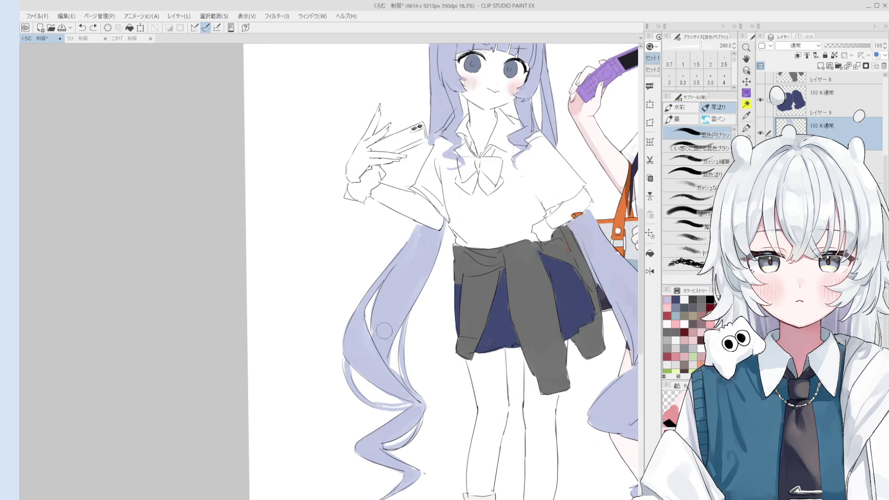
scroll(394, 311, down, 1)
key(e)
scroll(394, 310, up, 3)
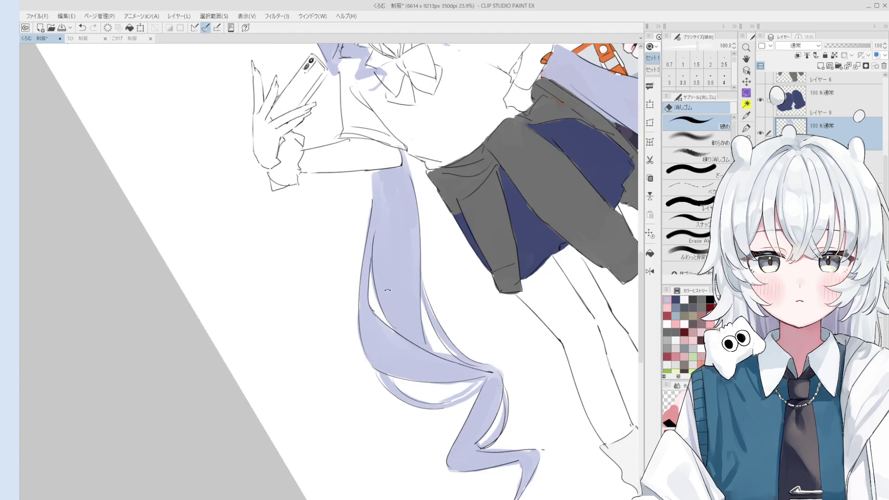
drag(376, 254, 380, 319)
key(ctrl+z)
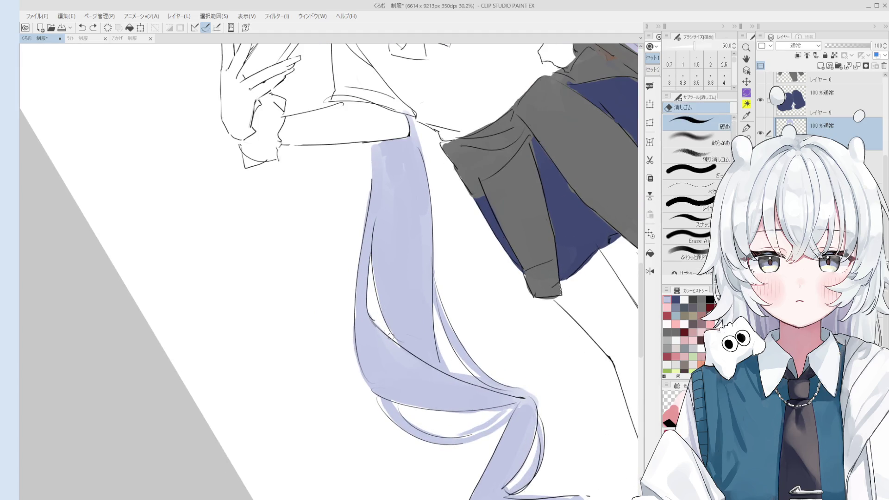
- Straighten the rotation and add a thin blending-brush stroke along the hair's right edge, then undo it
key(o)
key(b)
scroll(398, 322, down, 2)
key(minus)
key(bracketright)
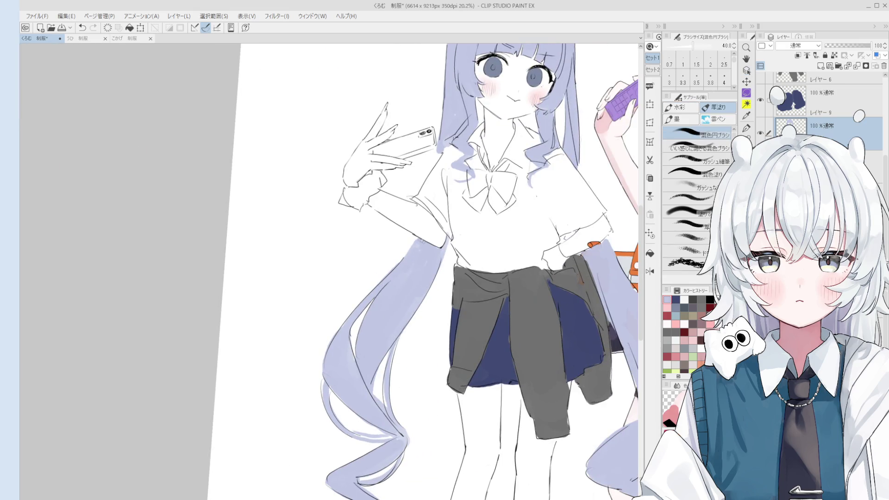
scroll(416, 243, up, 2)
key(bracketleft)
key(bracketleft)
key(bracketleft)
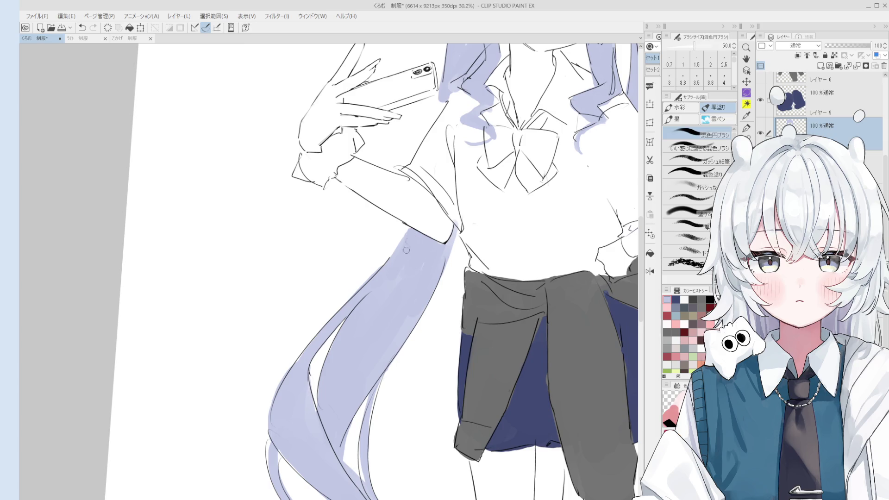
scroll(413, 234, down, 1)
drag(444, 250, 405, 349)
scroll(406, 347, down, 3)
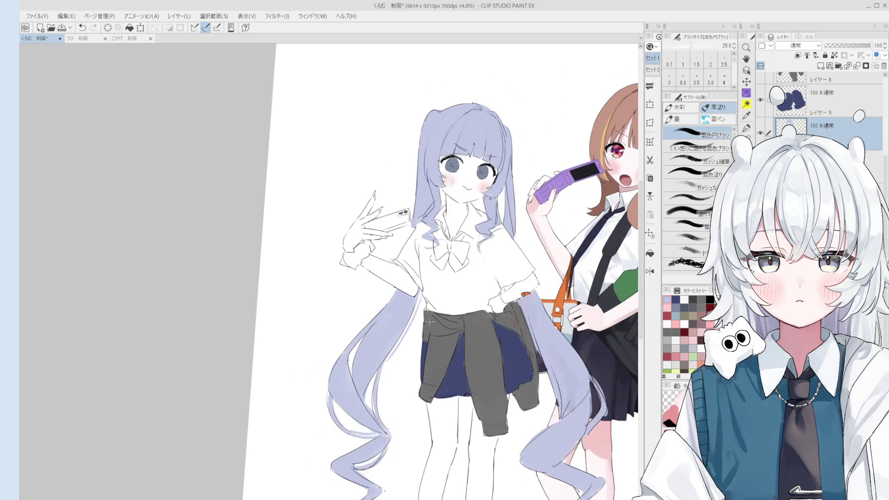
scroll(405, 332, down, 1)
scroll(406, 333, down, 1)
key(ctrl+z)
- Reset the canvas so the page stands upright and adjust the zoom
key(ctrl+at)
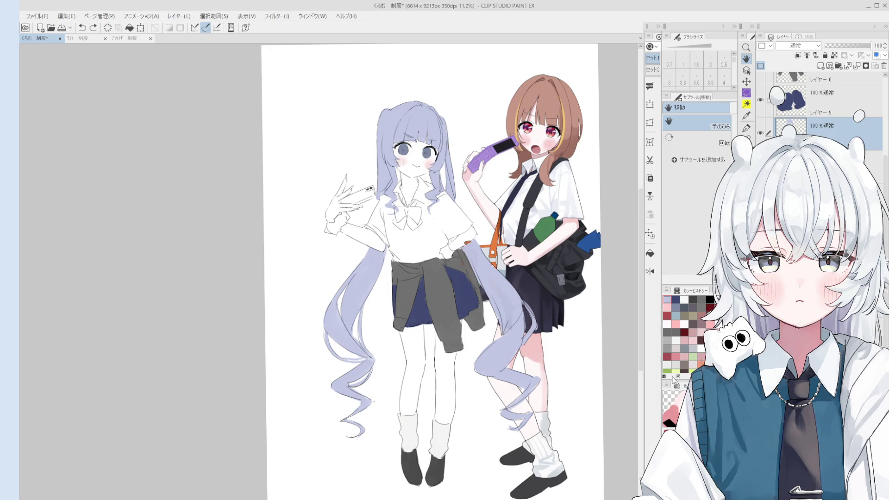
scroll(494, 324, up, 2)
key(e)
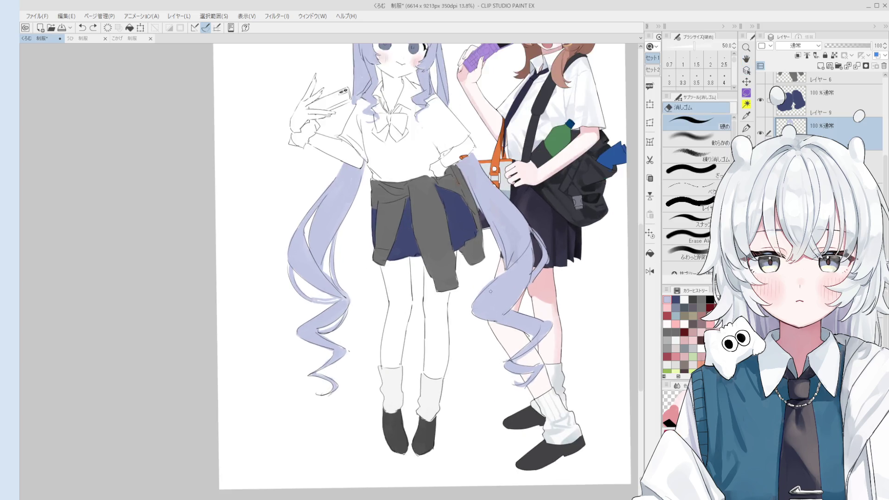
scroll(490, 290, up, 3)
scroll(495, 294, down, 4)
key(o)
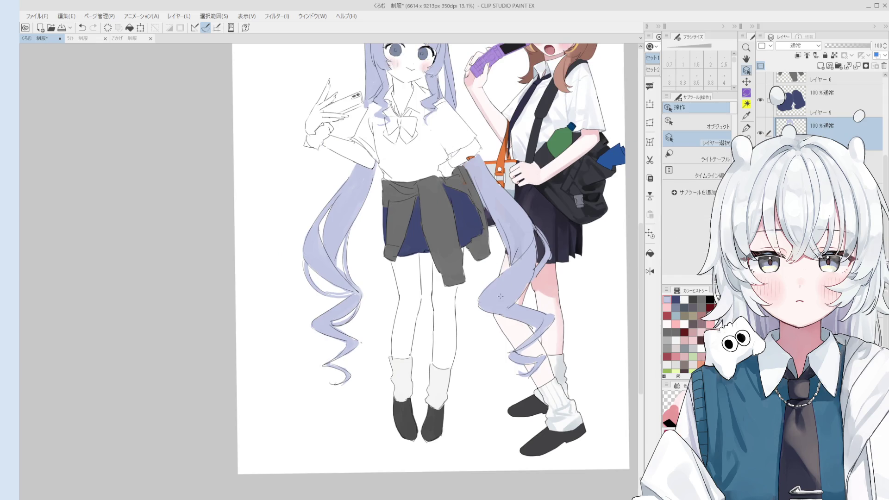
scroll(508, 313, down, 3)
key(h)
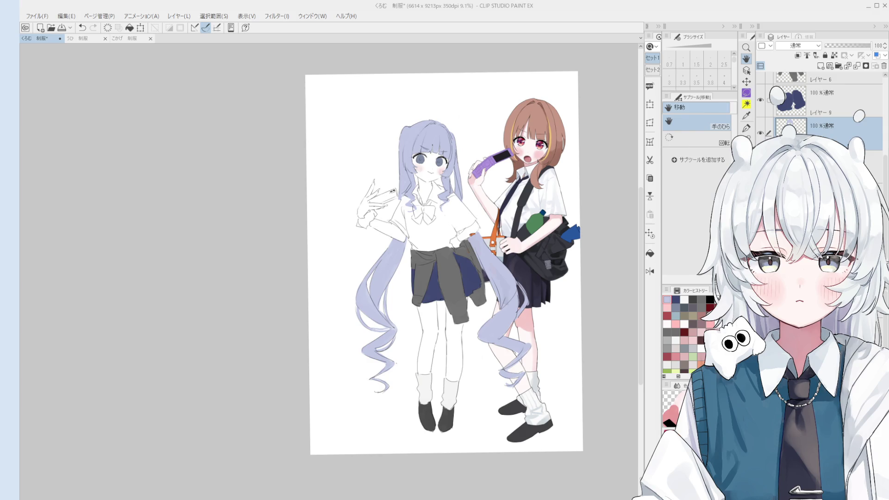
drag(431, 324, 440, 338)
- Draw a short pen line along the gray sleeve edge, undoing the misplaced stroke
scroll(455, 357, up, 5)
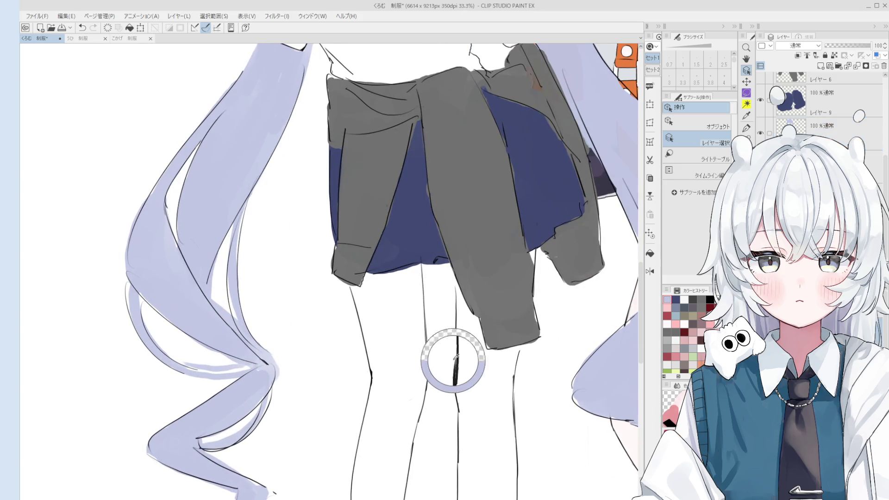
scroll(472, 259, up, 2)
key(p)
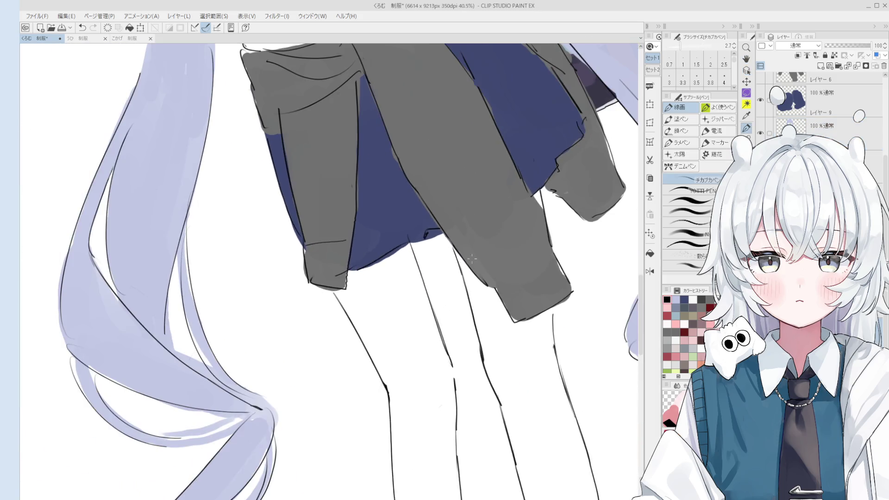
scroll(472, 260, down, 3)
scroll(509, 241, up, 3)
key(ctrl+z)
key(ctrl+z)
mouse_move(542, 199)
mouse_down()
mouse_move(552, 246)
mouse_move(546, 223)
mouse_up()
key(ctrl+z)
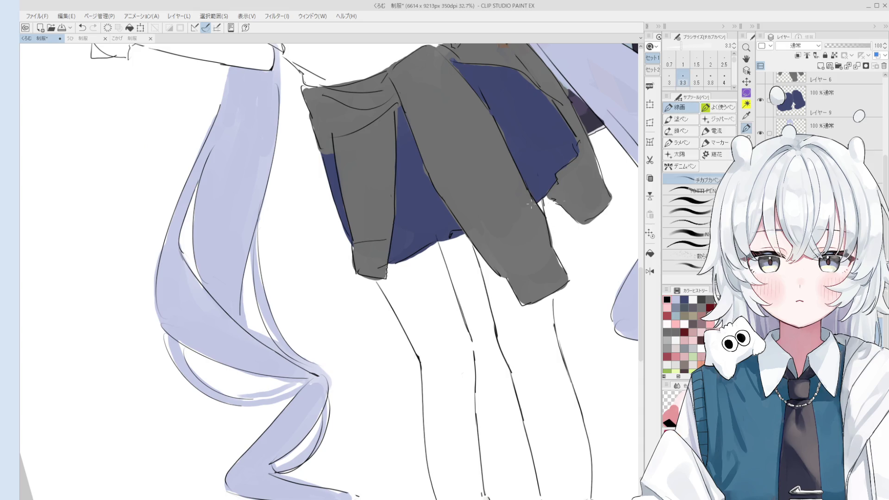
- Try another stroke lower on the sleeve edge, undo it, and pan over the skirt with the eraser
scroll(531, 204, down, 3)
key(space)
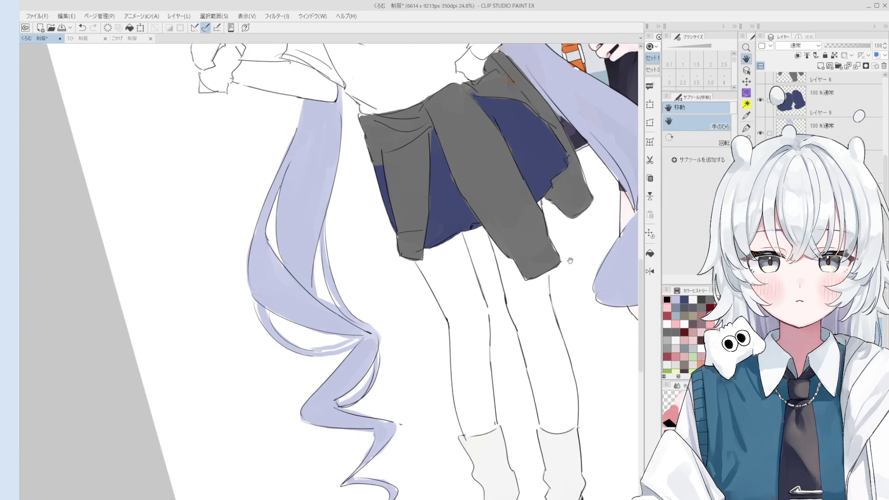
scroll(570, 261, up, 3)
drag(542, 223, 560, 268)
key(ctrl+z)
key(ctrl+z)
key(e)
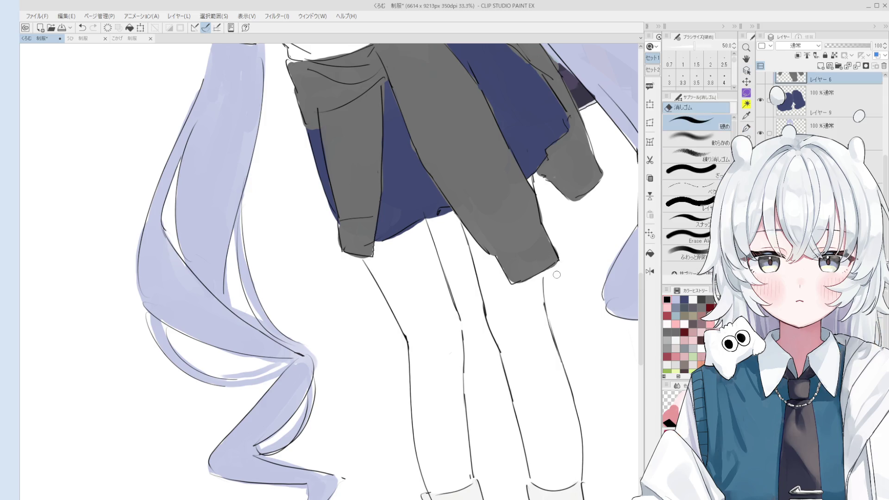
scroll(557, 275, down, 1)
key(space)
drag(528, 300, 525, 278)
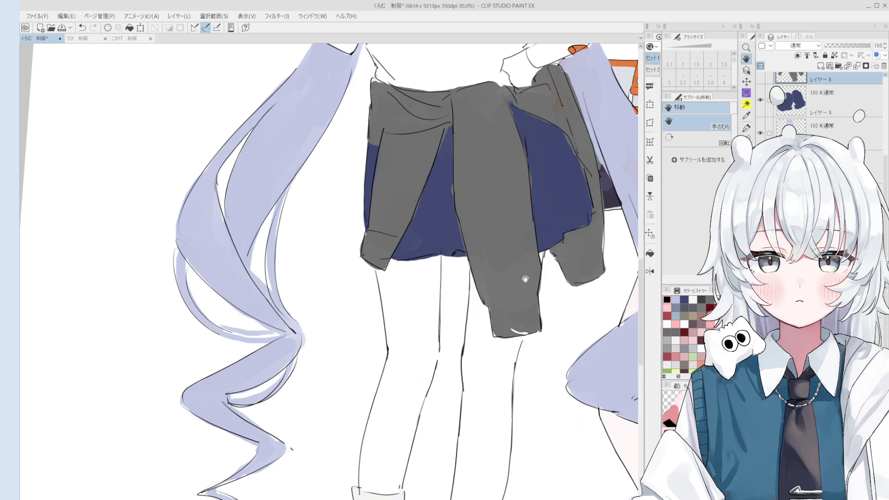
scroll(326, 297, down, 4)
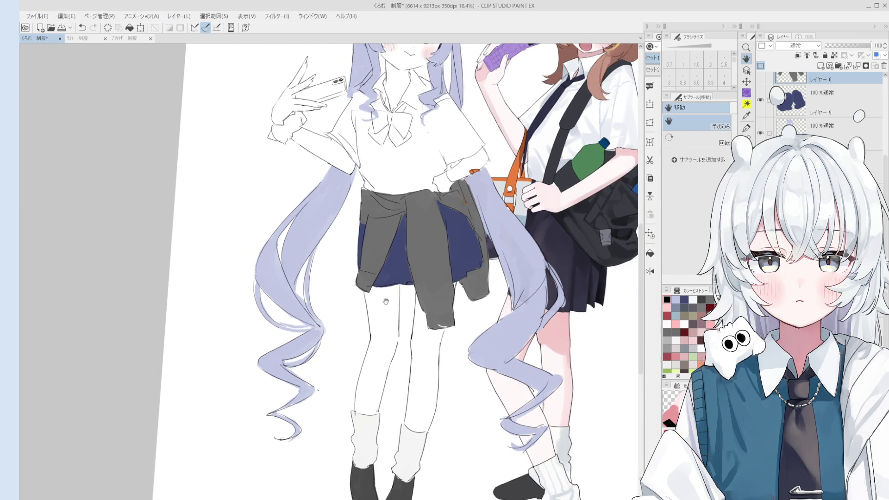
- Erase the left sleeve cuff's bottom corner and round off its lower edge
key(o)
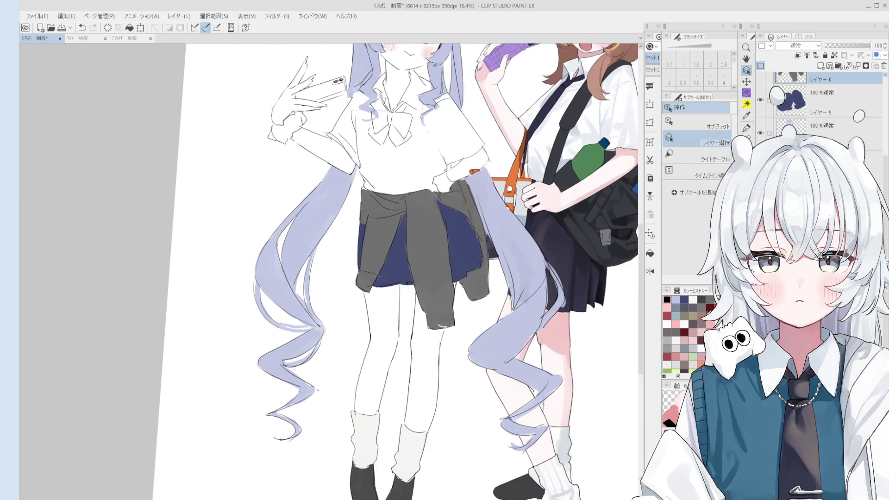
scroll(370, 284, up, 8)
key(e)
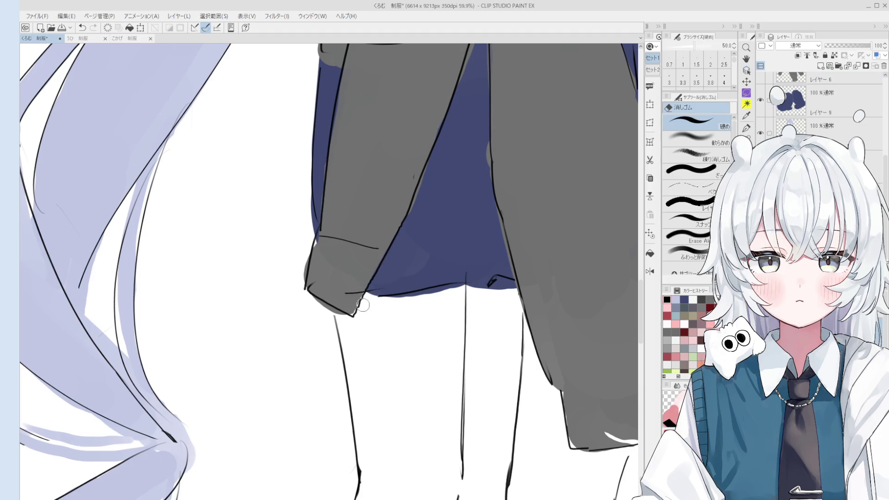
drag(353, 288, 349, 314)
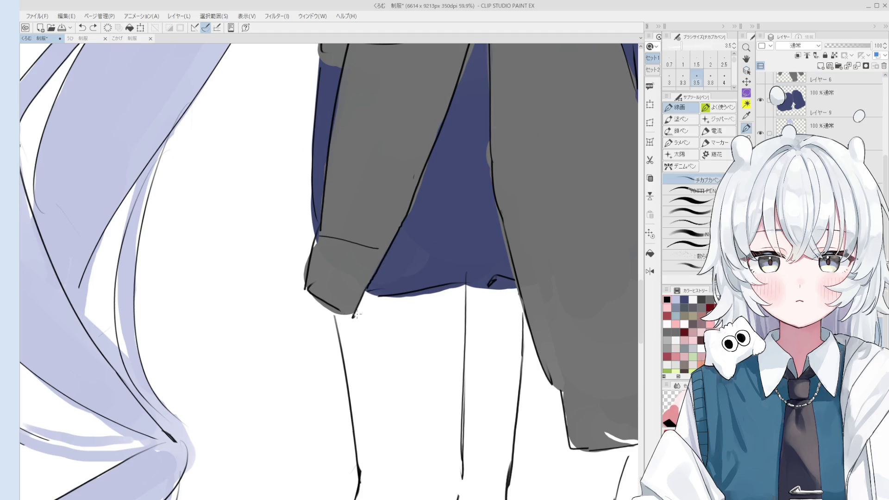
key(p)
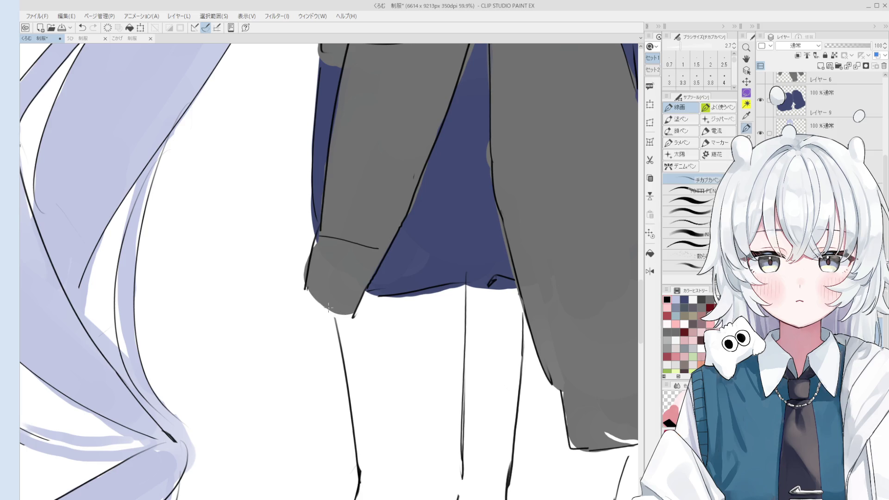
key(e)
mouse_move(339, 309)
mouse_down()
mouse_move(324, 300)
mouse_move(334, 314)
mouse_move(307, 294)
mouse_up()
key(p)
- Thicken the pen and try a curved stroke at the sleeve end, then undo it
key(bracketright)
key(bracketright)
key(bracketright)
scroll(344, 296, down, 1)
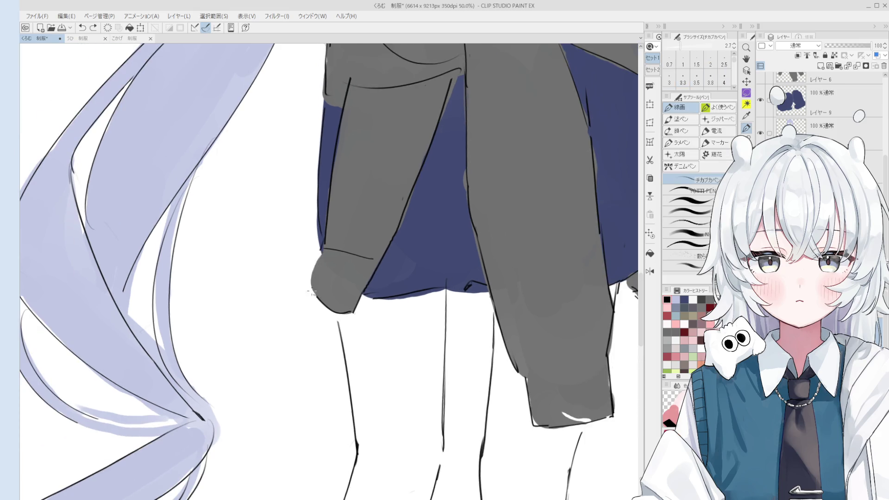
scroll(344, 294, down, 1)
drag(298, 328, 376, 299)
scroll(376, 298, up, 2)
mouse_move(374, 347)
mouse_down()
mouse_move(368, 318)
mouse_move(391, 332)
mouse_move(357, 308)
mouse_move(391, 347)
mouse_move(393, 363)
mouse_up()
key(ctrl+z)
scroll(408, 354, down, 1)
key(e)
key(p)
scroll(390, 354, down, 2)
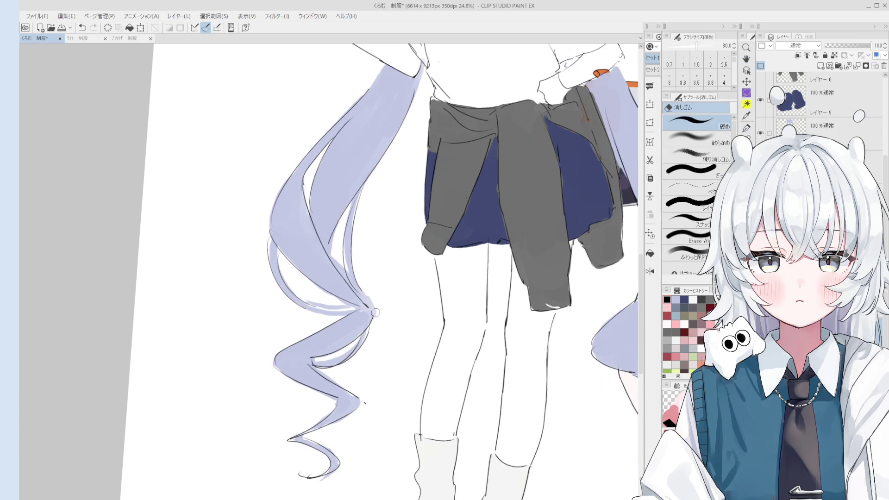
- Reset the pen to a thinner size, return the canvas rotation to upright and recentre the page
key(bracketright)
key(bracketright)
scroll(373, 311, down, 2)
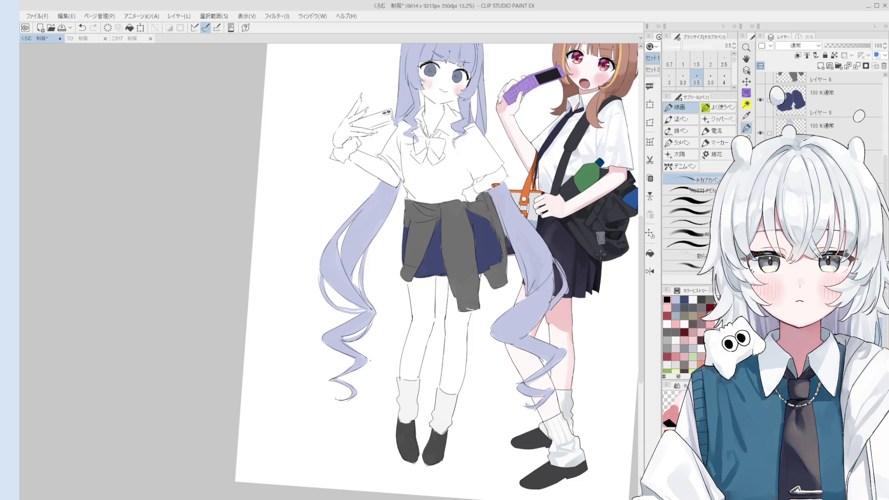
scroll(365, 261, up, 3)
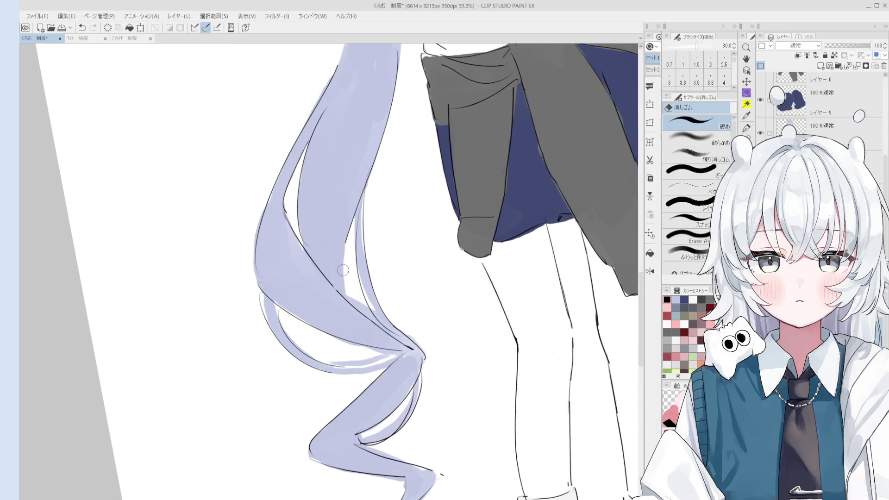
key(bracketleft)
key(bracketleft)
scroll(347, 267, down, 4)
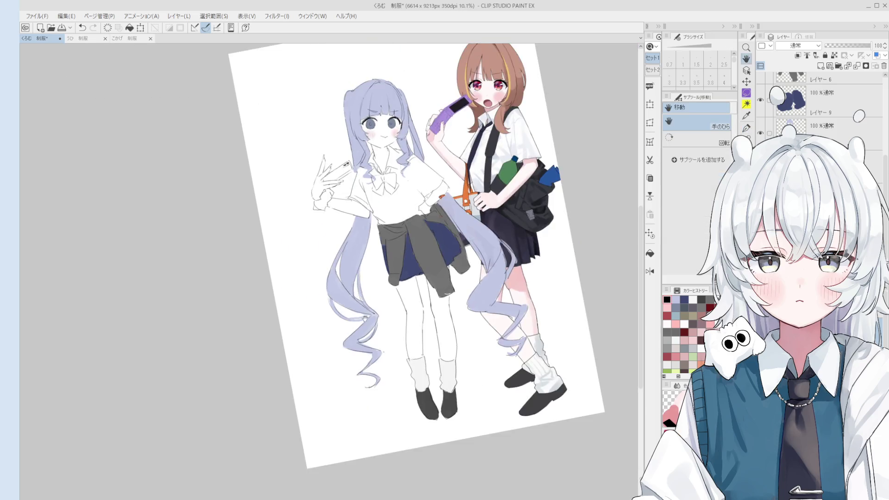
double_click(365, 319)
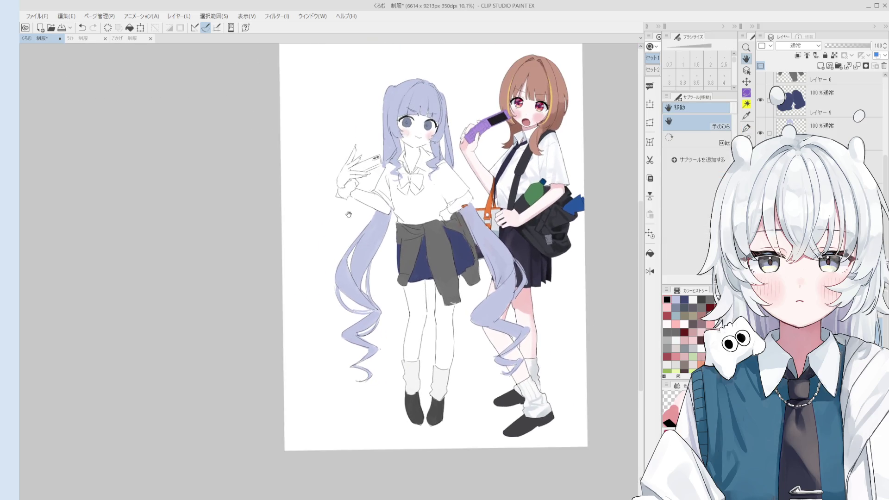
drag(349, 214, 368, 247)
key(p)
scroll(323, 158, up, 2)
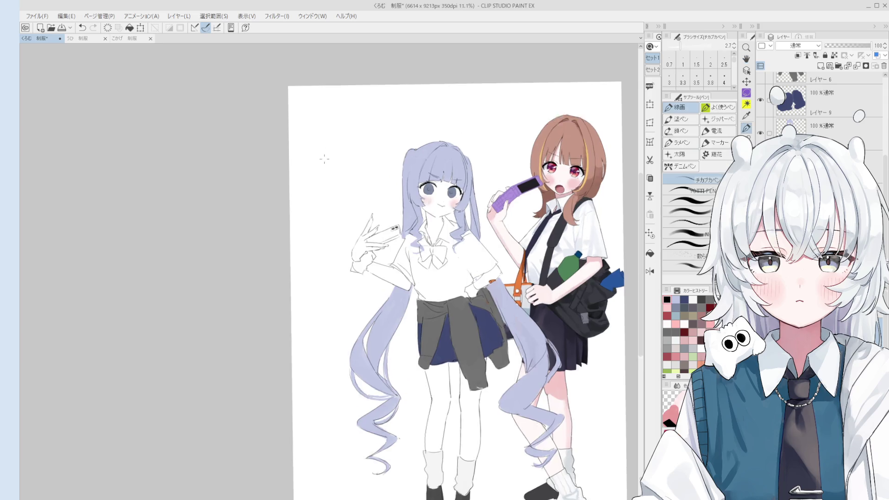
- Doodle a stick figure with a body line and legs left of the girl's head
scroll(317, 158, up, 2)
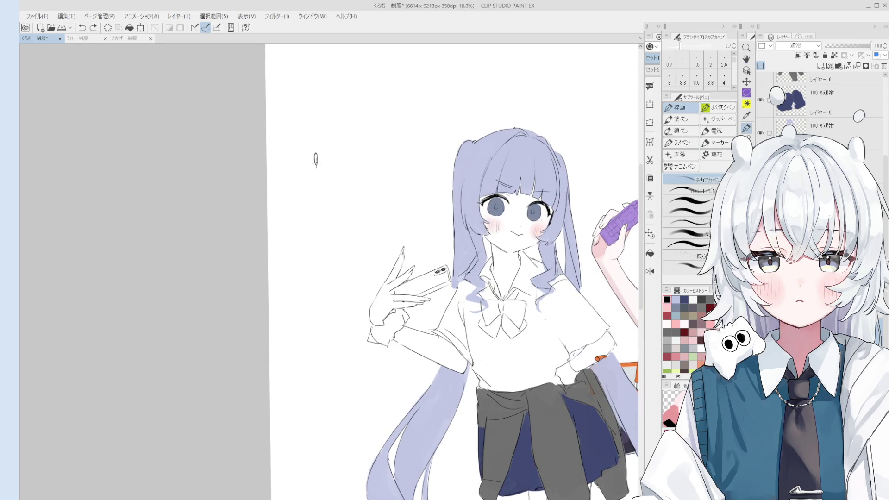
mouse_move(316, 160)
mouse_down()
mouse_move(315, 228)
mouse_move(330, 224)
mouse_up()
key(h)
drag(366, 202, 354, 206)
key(p)
- Draw a second small round-headed figure with curled legs, undoing misdrawn leg strokes
scroll(386, 160, up, 2)
mouse_move(382, 141)
mouse_down()
mouse_move(376, 146)
mouse_move(394, 156)
mouse_move(373, 156)
mouse_move(378, 188)
mouse_move(394, 190)
mouse_move(377, 193)
mouse_up()
key(ctrl+z)
drag(379, 189, 380, 196)
key(ctrl+z)
scroll(403, 247, down, 2)
- Shift the view down-left and zoom in on the lavender bangs with the eraser
key(space)
drag(416, 240, 394, 265)
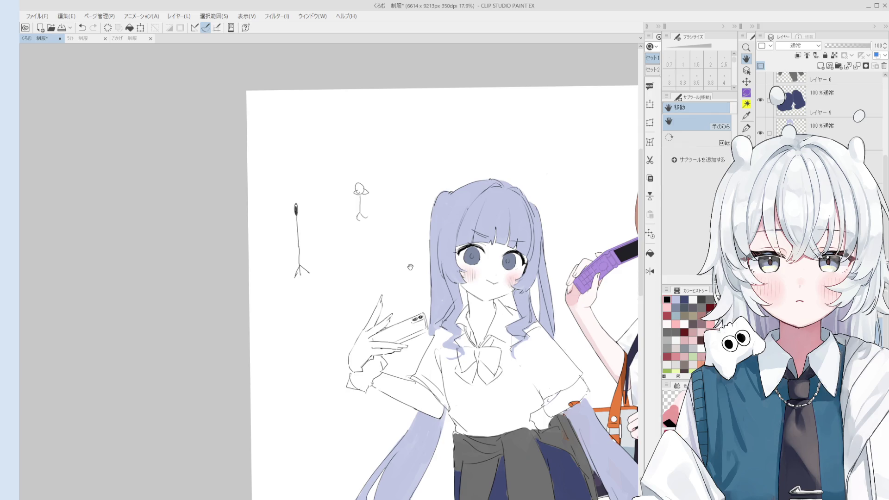
scroll(491, 250, up, 2)
key(e)
scroll(491, 255, up, 1)
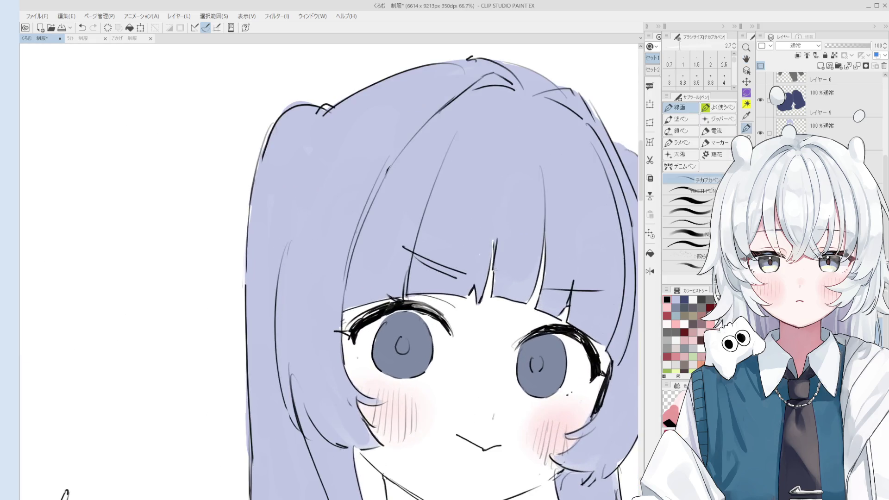
scroll(491, 252, up, 1)
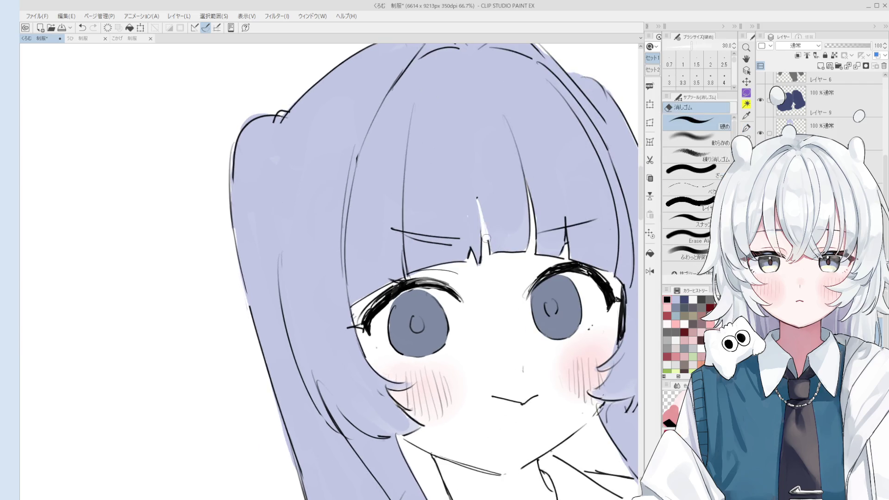
- Alternate pen and eraser on stray face lines, save with Ctrl+S, and level the view on the face
key(p)
scroll(478, 207, down, 1)
scroll(479, 208, down, 1)
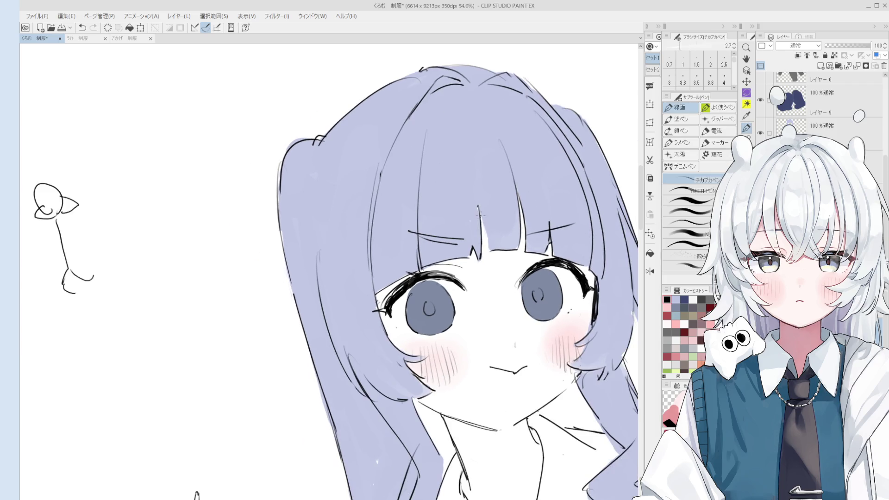
key(ctrl+s)
key(e)
key(p)
key(e)
key(asciicircum)
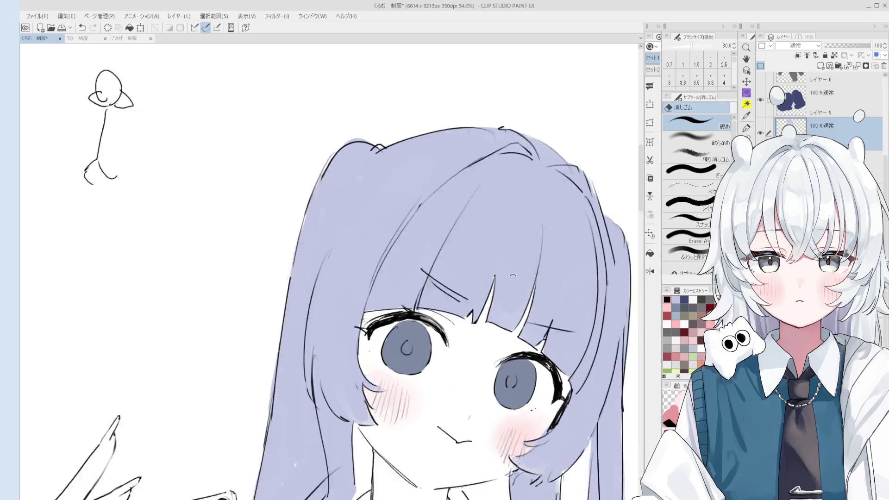
- Redraw the neck lines and hair strands near the collar, alternating pen and eraser
key(o)
key(p)
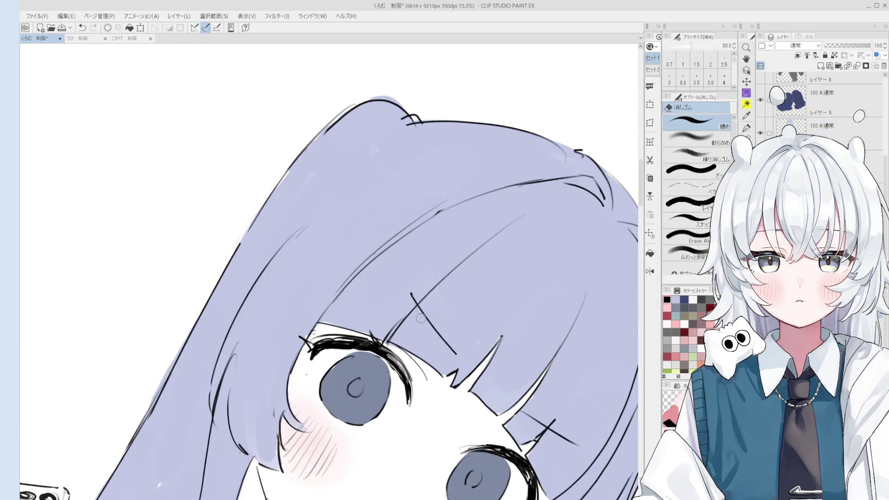
scroll(452, 355, down, 5)
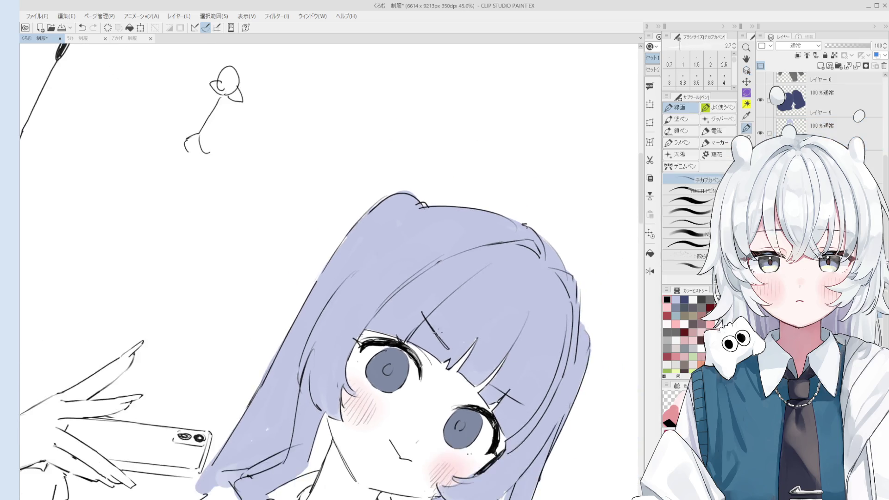
scroll(521, 227, up, 5)
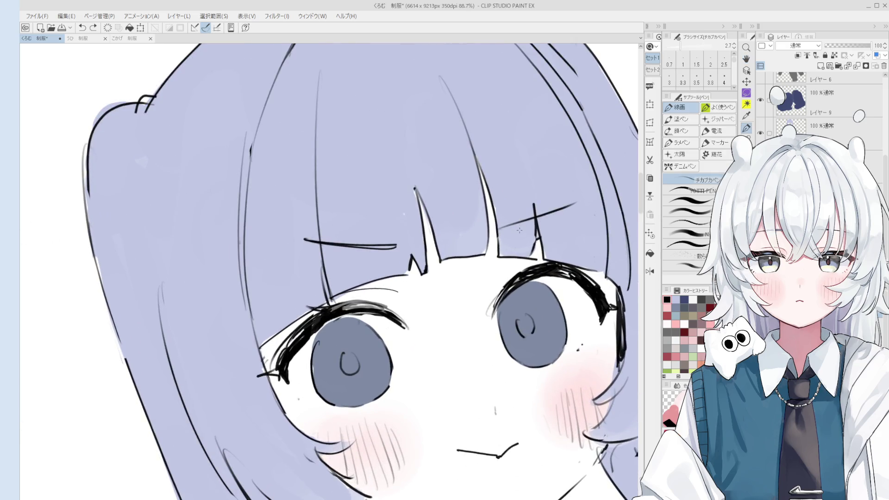
scroll(507, 230, down, 4)
key(e)
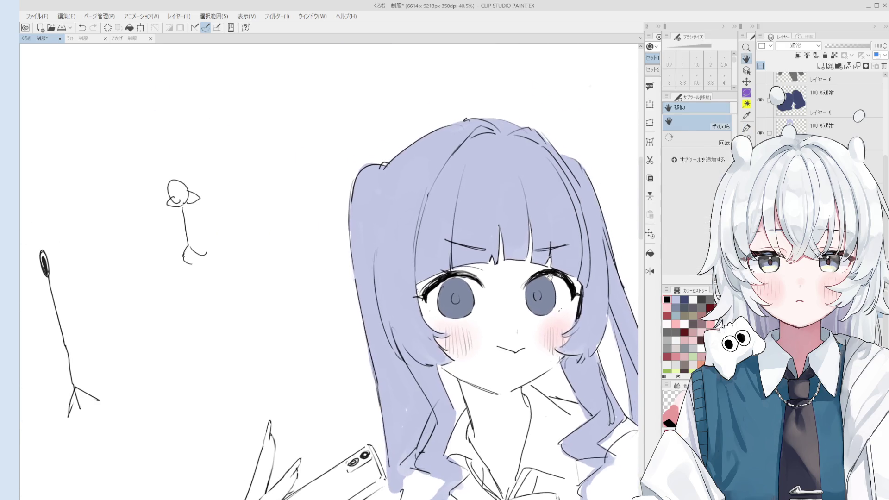
scroll(564, 231, up, 3)
scroll(564, 231, down, 4)
key(h)
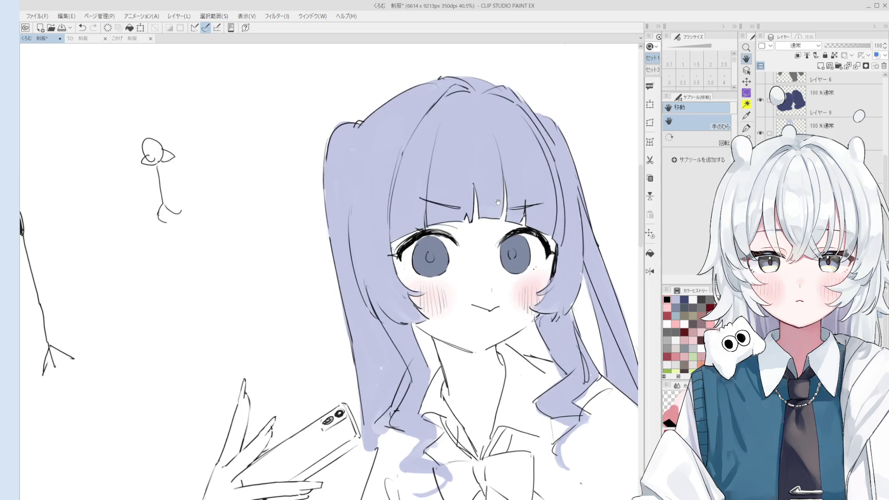
scroll(463, 333, up, 3)
key(e)
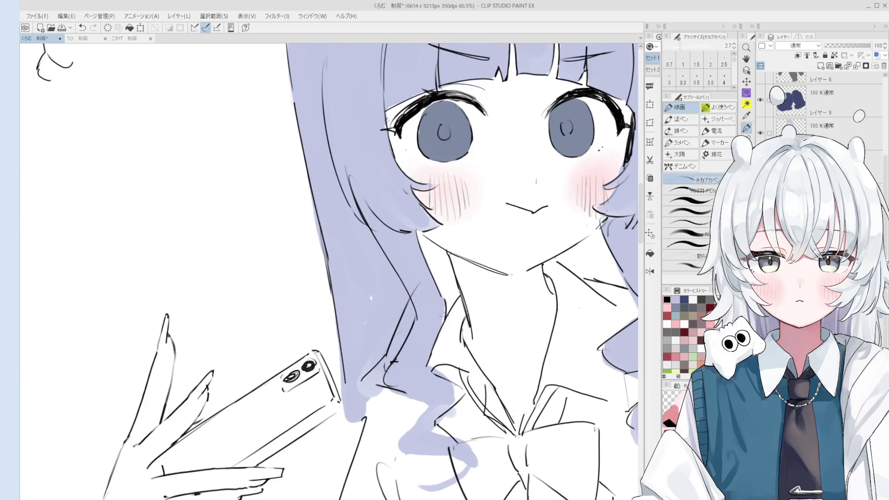
scroll(427, 300, down, 3)
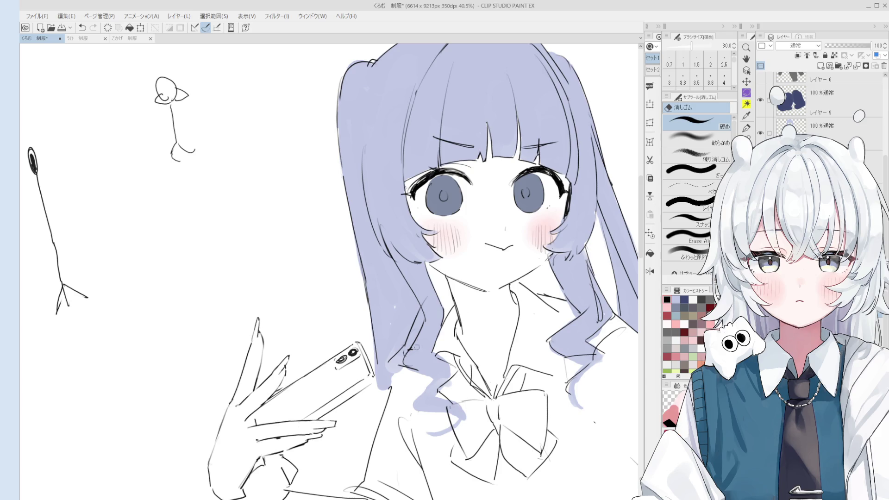
- Zoom and pan to frame the girl's face and collar for eraser cleanup
scroll(457, 317, up, 5)
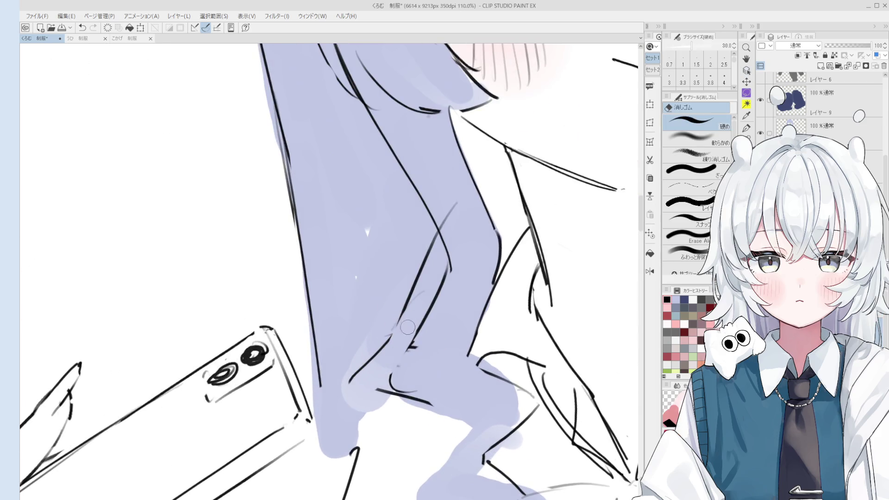
scroll(401, 324, down, 3)
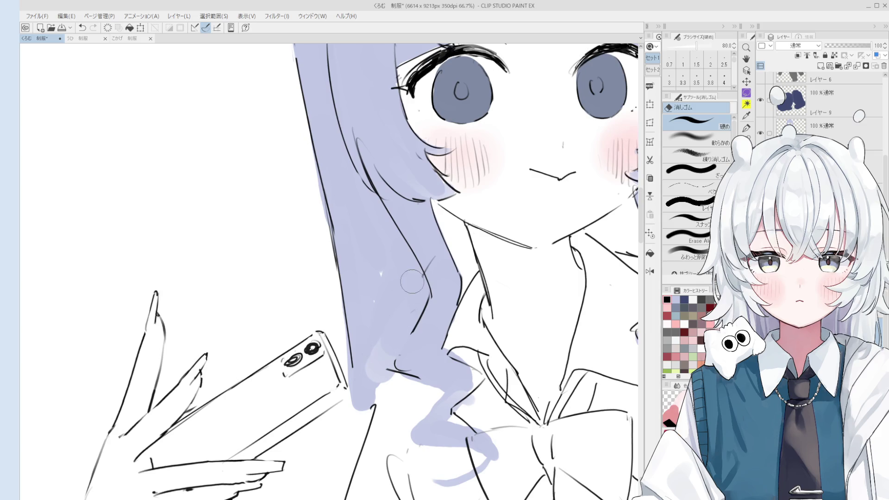
scroll(431, 289, down, 2)
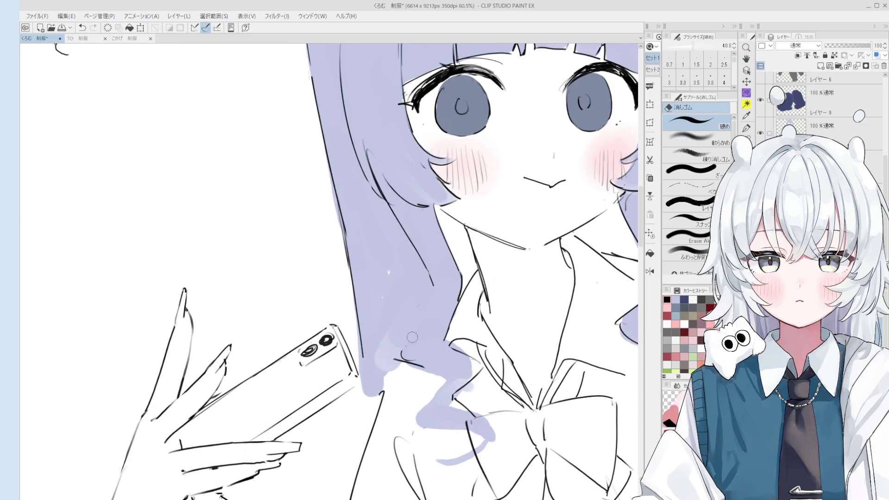
key(h)
scroll(422, 324, down, 2)
drag(420, 351, 439, 326)
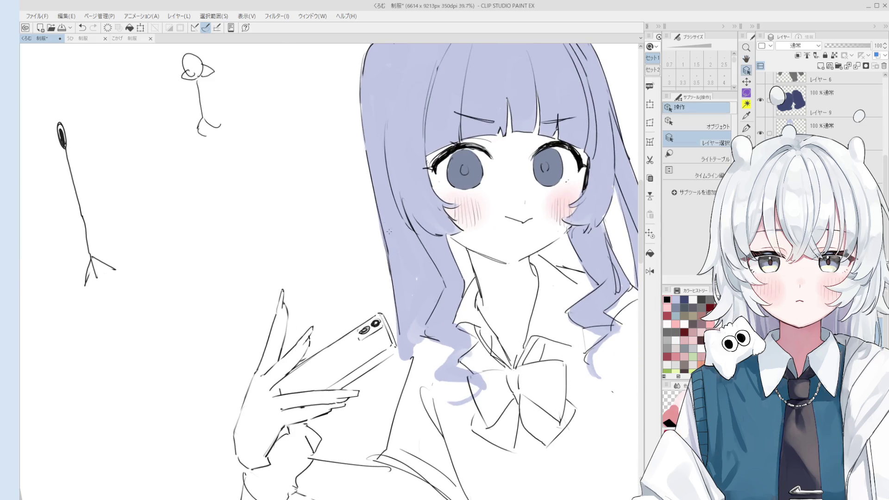
- Select layer 9 and redraw hair strands beside the left eye with the 2.7 pen and Eraser (40)
ctrl+shift+click(379, 202)
key(e)
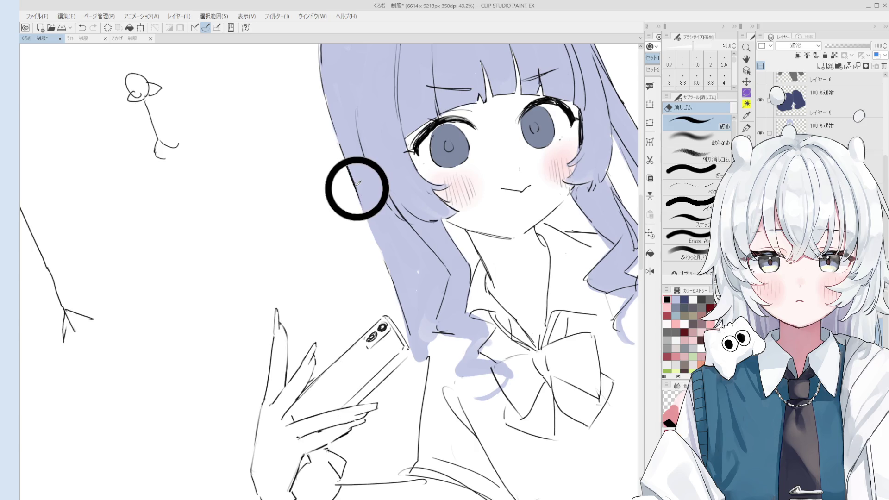
key(p)
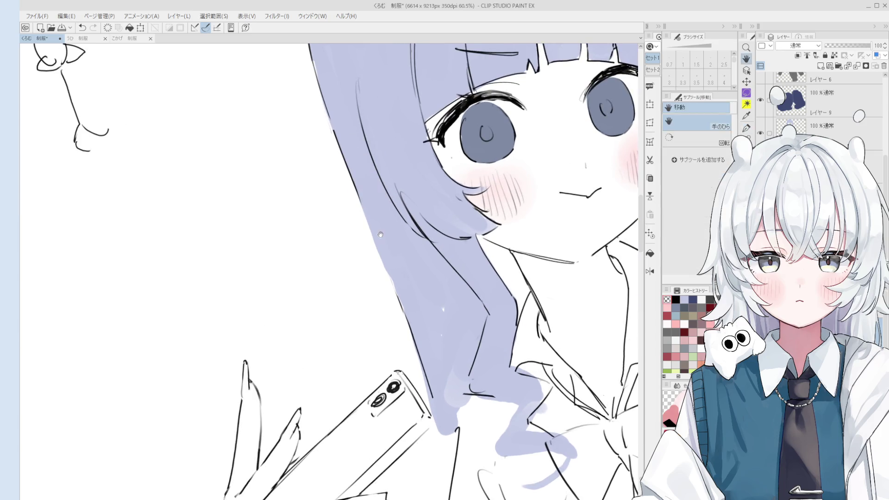
scroll(420, 223, up, 1)
scroll(424, 259, up, 2)
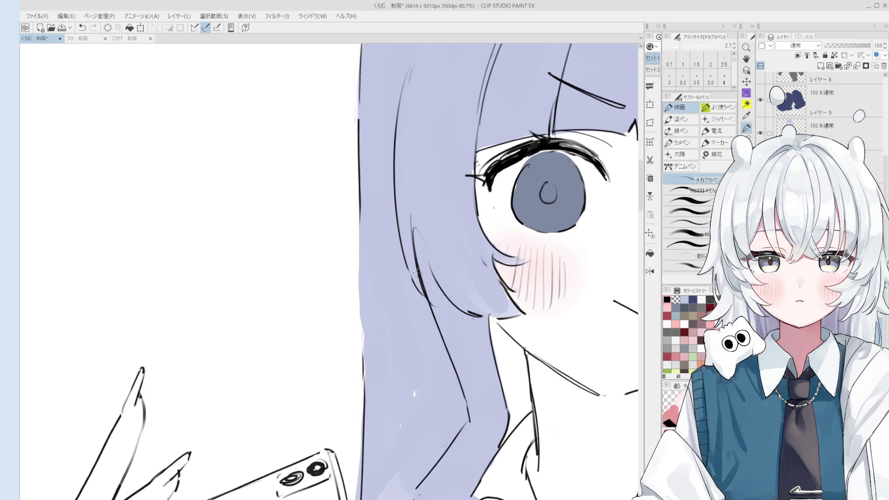
key(e)
scroll(435, 278, up, 1)
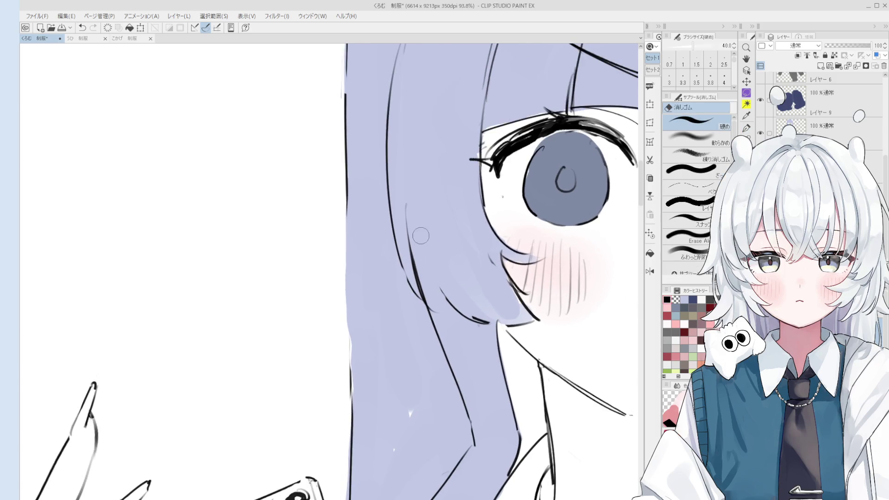
key(p)
- Pan the view and keep tidying hair lines along the left twin tail with pen and eraser
scroll(437, 315, down, 6)
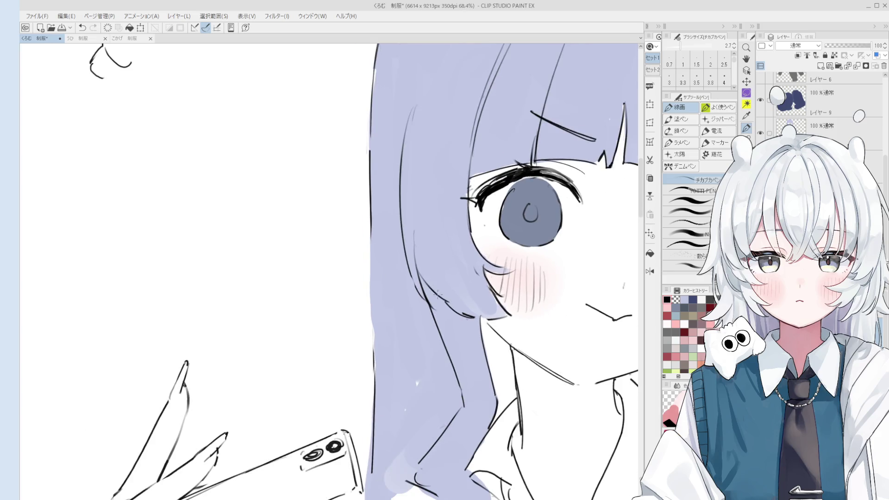
key(h)
scroll(434, 248, down, 2)
scroll(434, 248, up, 3)
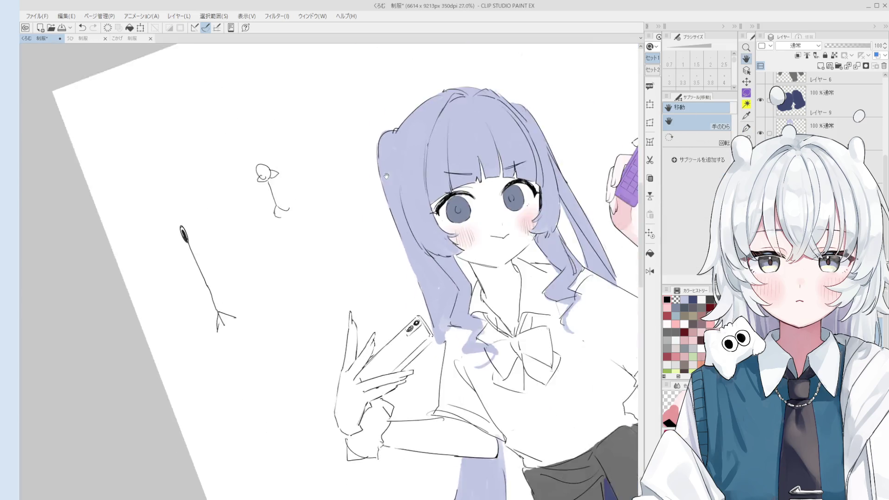
key(p)
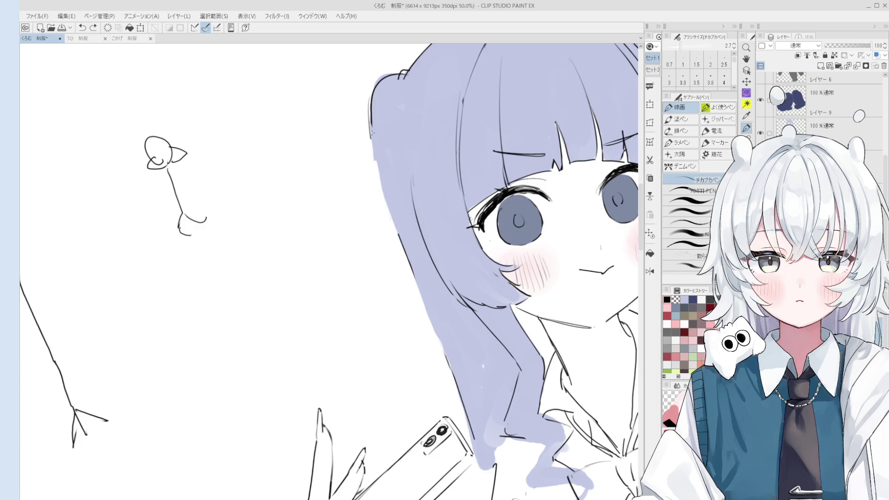
scroll(371, 139, down, 2)
key(e)
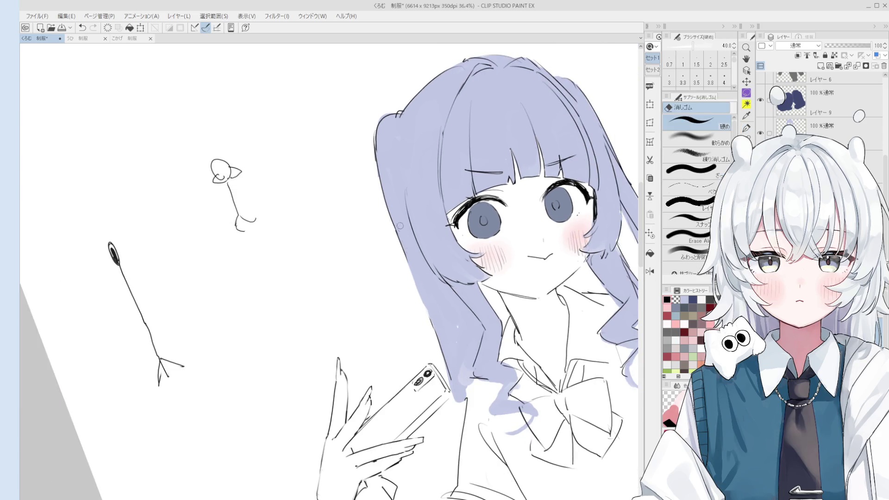
key(asciicircum)
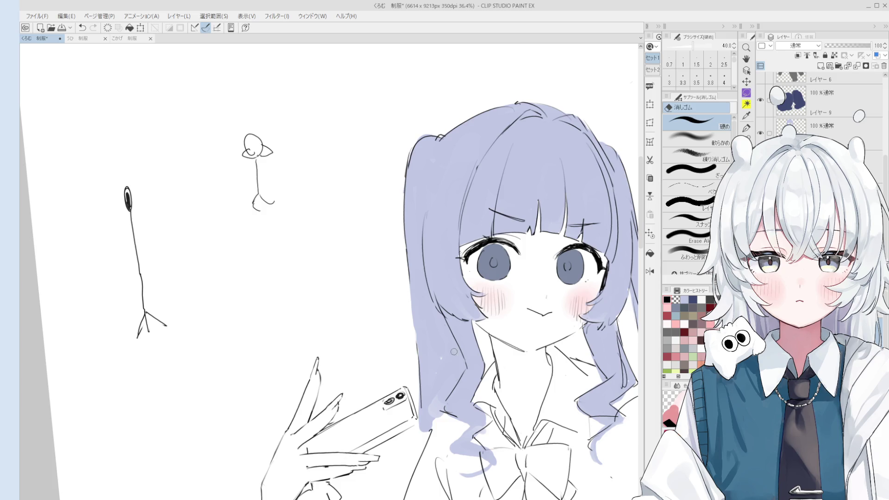
- Select the lavender hair layer and try outline strokes at the top of the left twin tail, undoing them
key(h)
scroll(488, 371, down, 2)
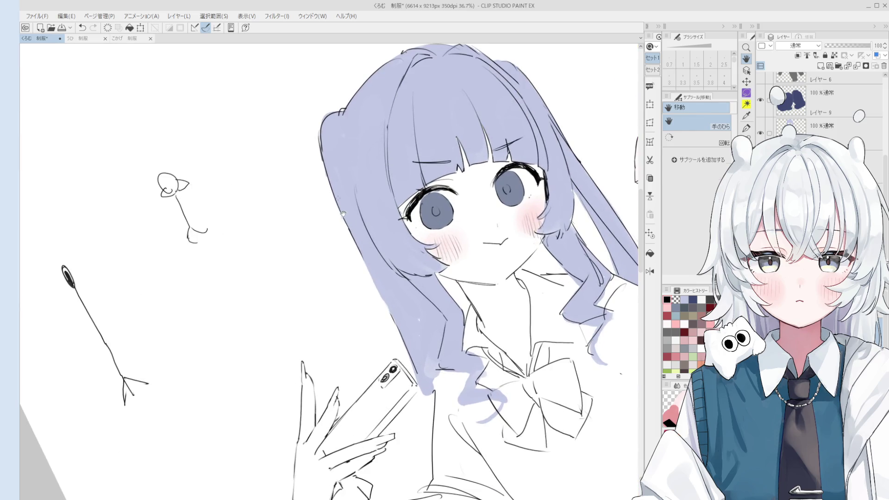
ctrl+shift+click(323, 142)
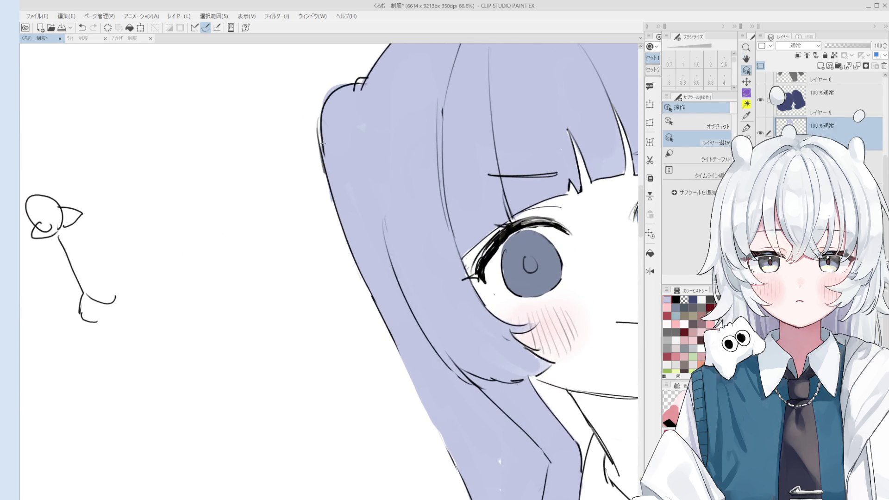
ctrl+shift+click(323, 141)
key(e)
key(p)
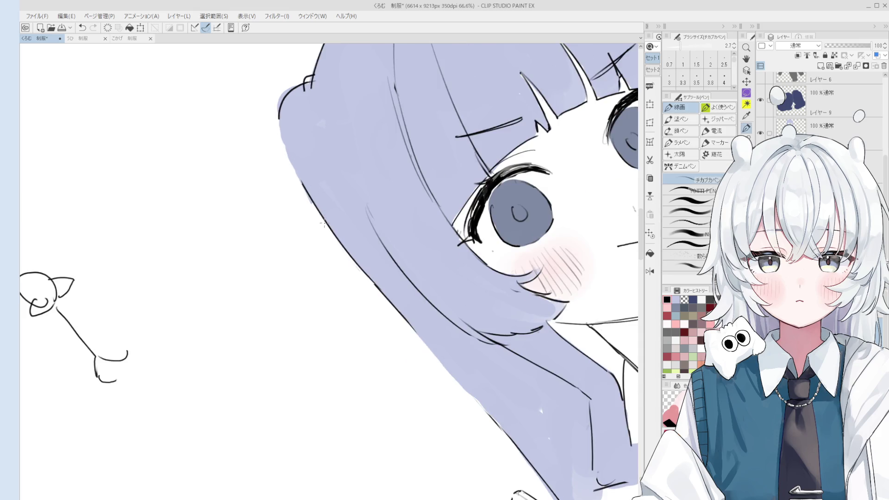
drag(295, 141, 326, 229)
key(ctrl+z)
drag(294, 145, 326, 230)
key(ctrl+z)
- Erase stray lines at the twin tail's top with the view turned upright to show the face
key(e)
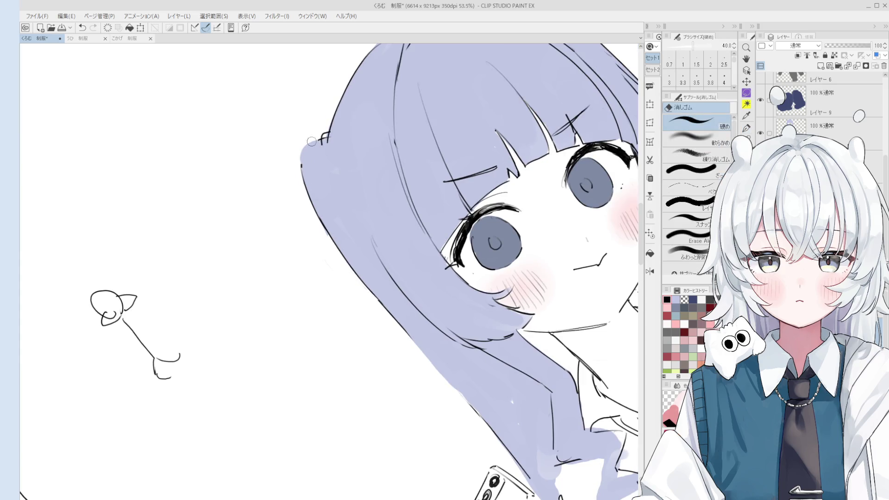
mouse_move(326, 149)
mouse_down()
mouse_move(328, 135)
mouse_move(417, 297)
mouse_move(402, 237)
mouse_move(408, 199)
mouse_up()
key(p)
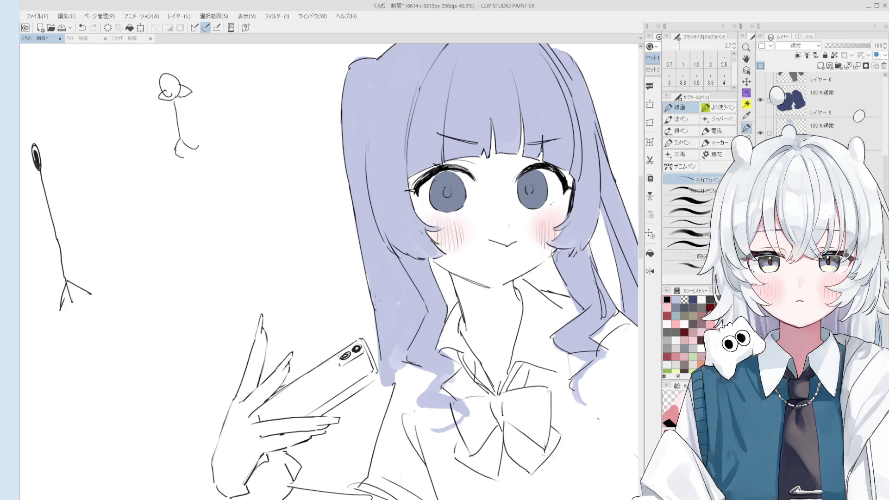
scroll(358, 268, down, 1)
key(e)
key(p)
key(e)
key(h)
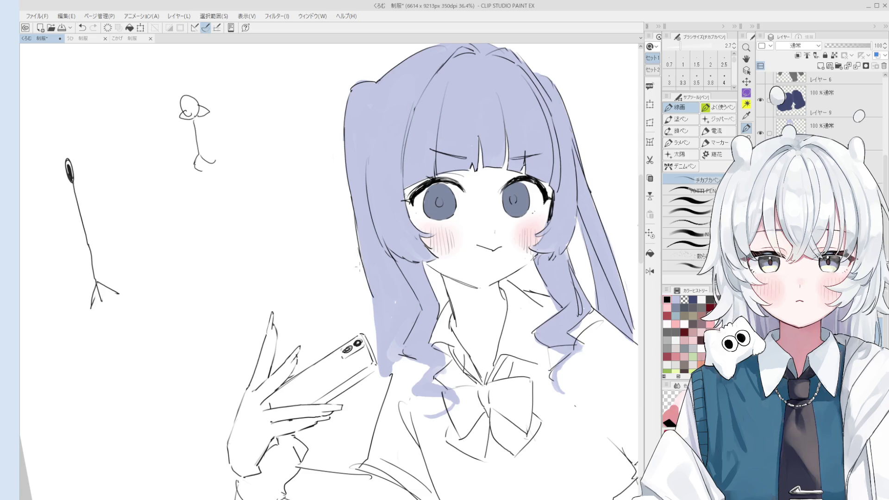
key(e)
key(h)
drag(354, 236, 364, 198)
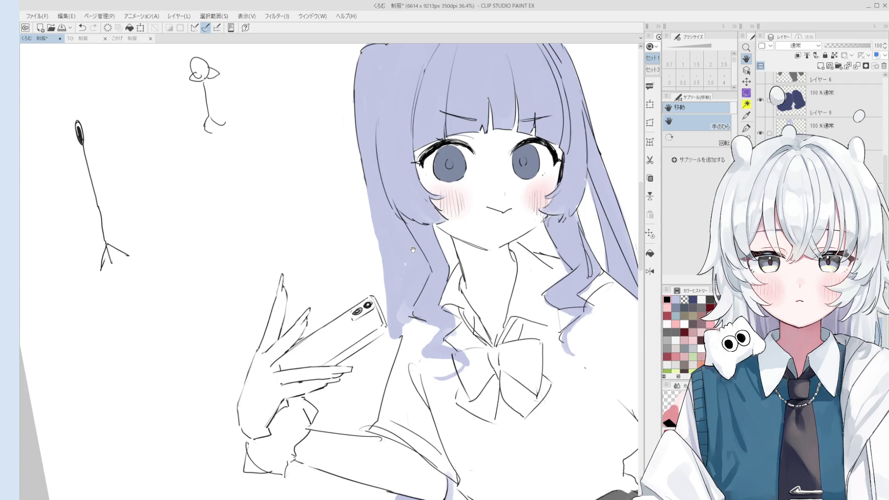
- Tidy the hair strands around the face with a slightly thinner pen and the Eraser (30–40)
scroll(358, 198, up, 2)
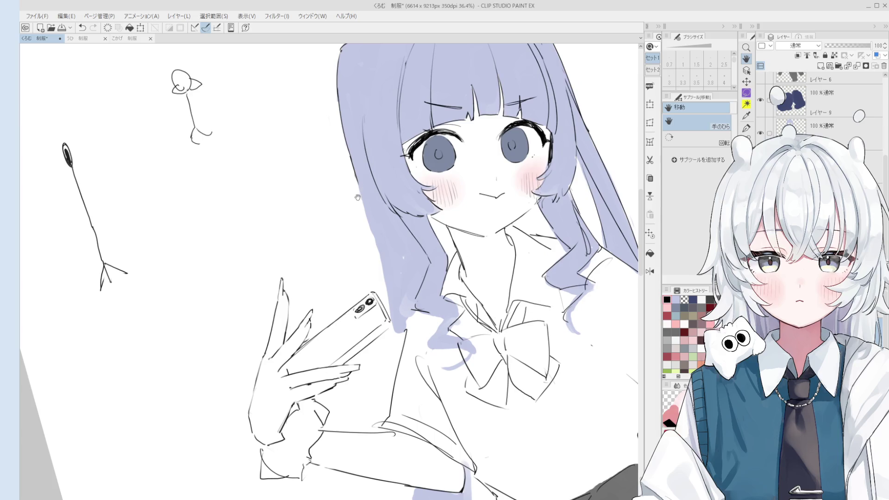
key(p)
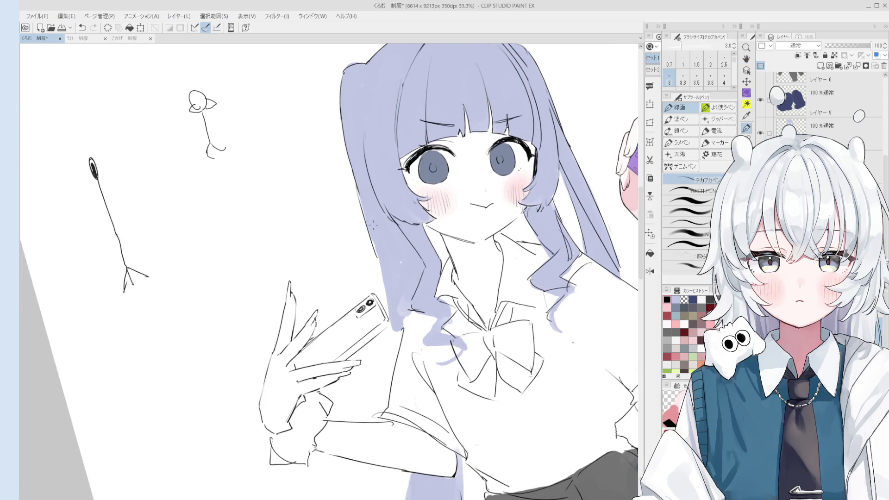
key(bracketleft)
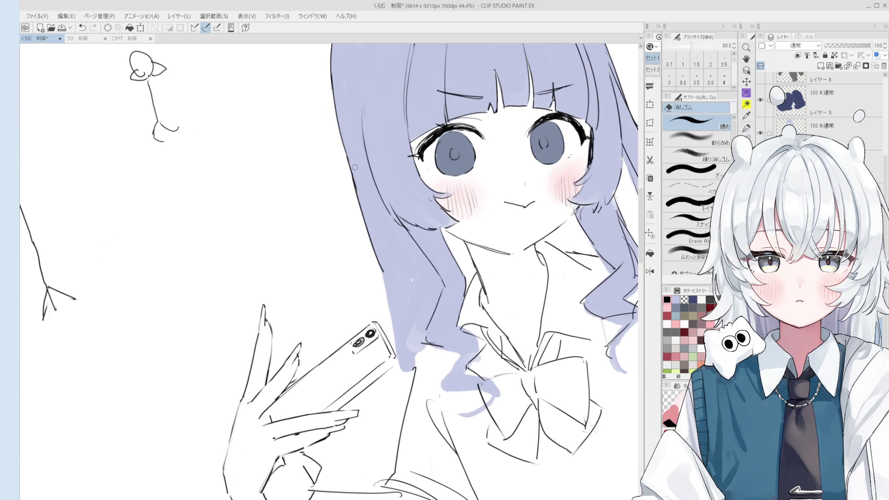
scroll(359, 203, down, 2)
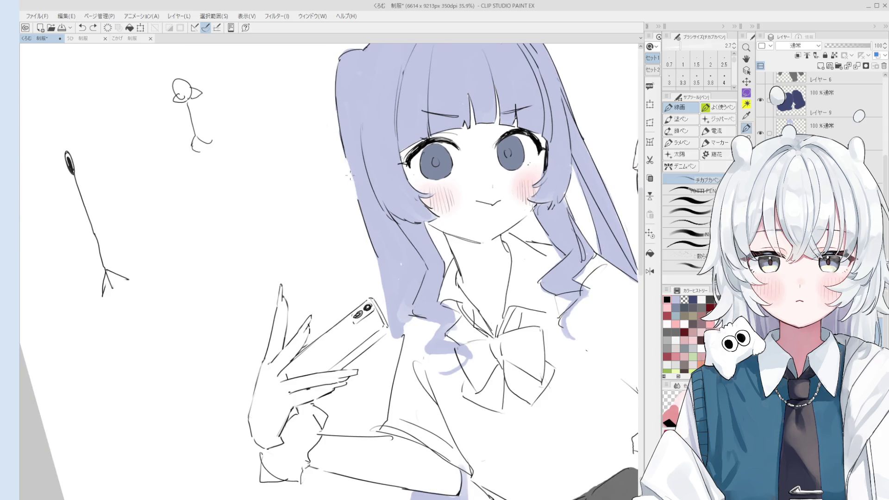
key(e)
scroll(357, 203, down, 1)
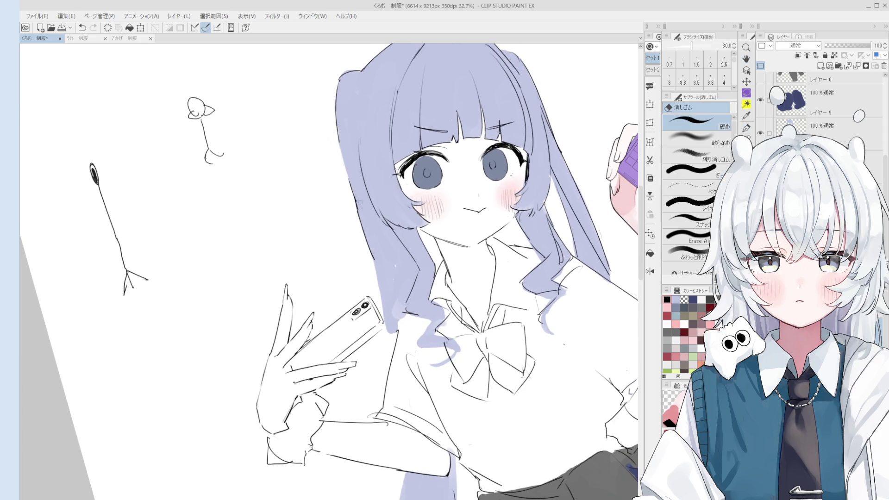
key(p)
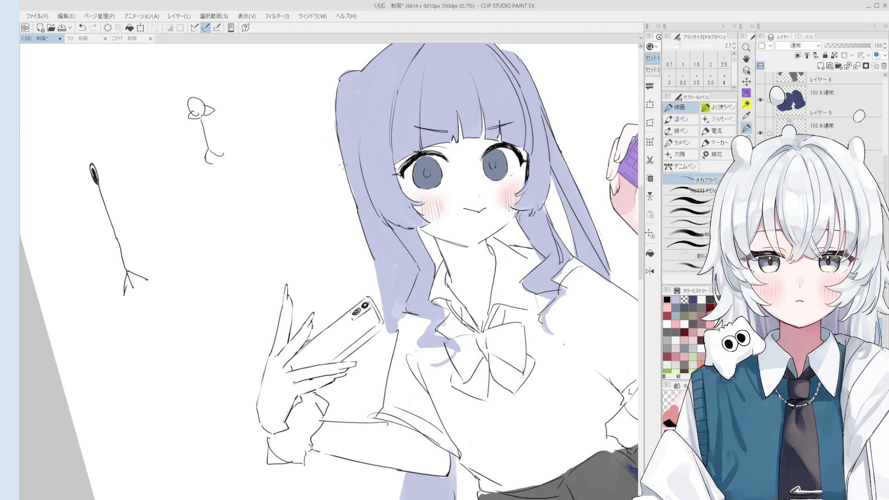
scroll(366, 236, up, 1)
key(e)
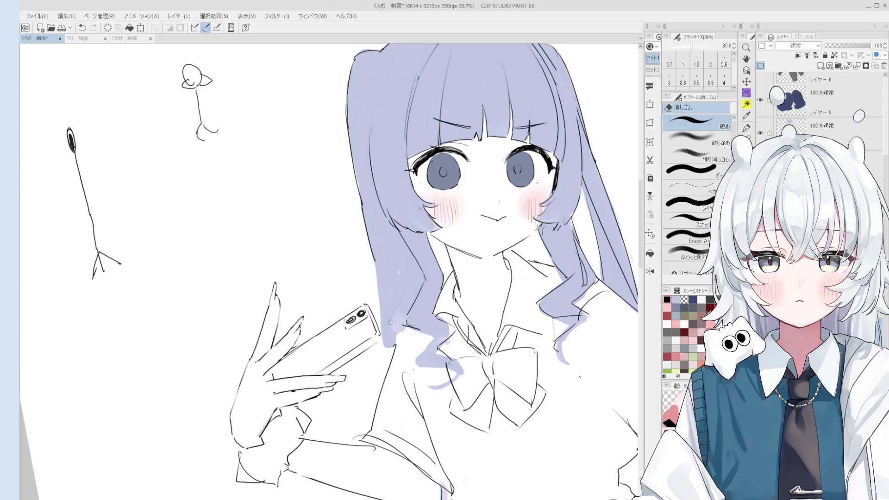
scroll(384, 227, down, 3)
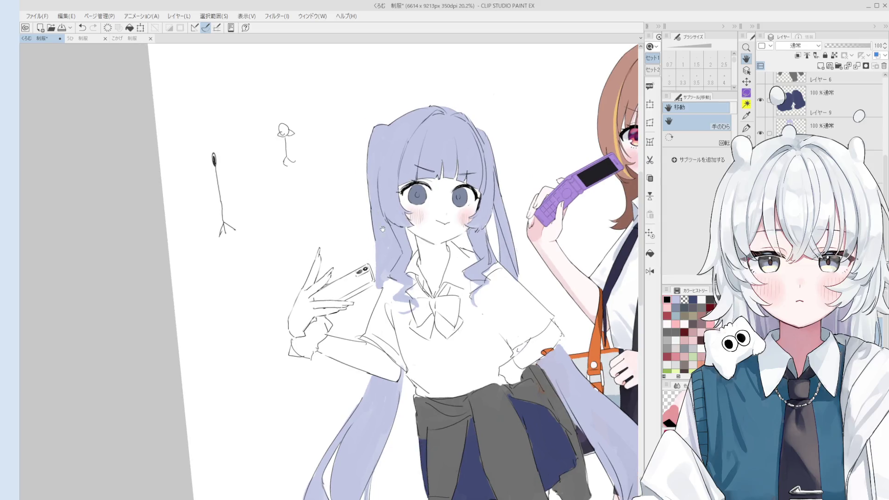
- Stroke lavender along the long twin tail's edge, undoing until right, then clean up with the Eraser (30)
key(p)
drag(377, 236, 382, 290)
key(ctrl+z)
key(ctrl+z)
key(ctrl+z)
key(ctrl+z)
key(ctrl+z)
scroll(376, 287, up, 3)
key(ctrl+z)
scroll(386, 266, down, 2)
key(e)
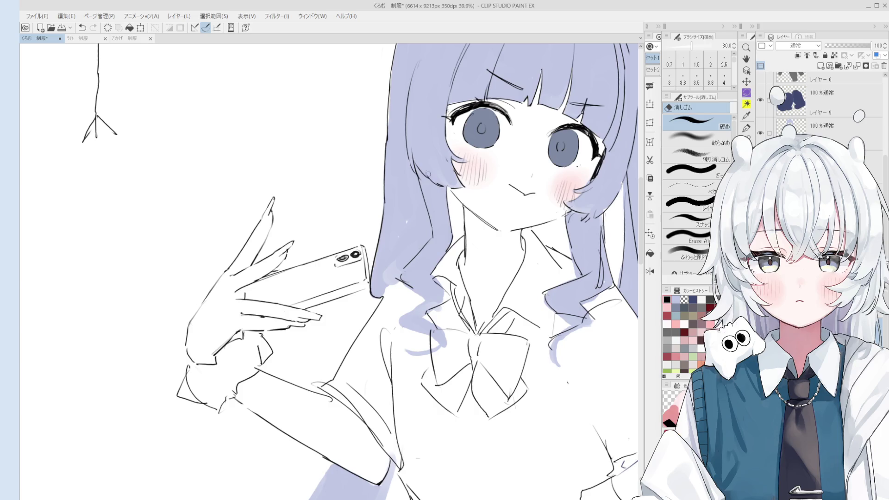
ctrl+shift+click(423, 222)
scroll(406, 244, up, 3)
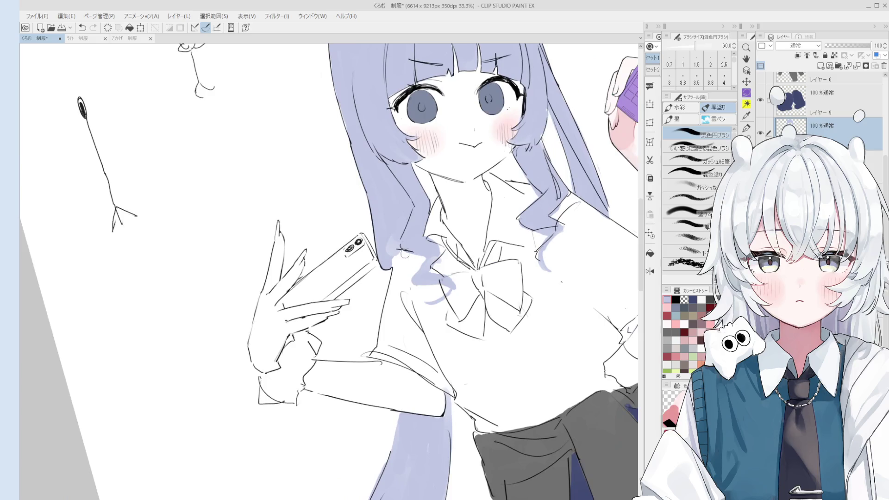
key(p)
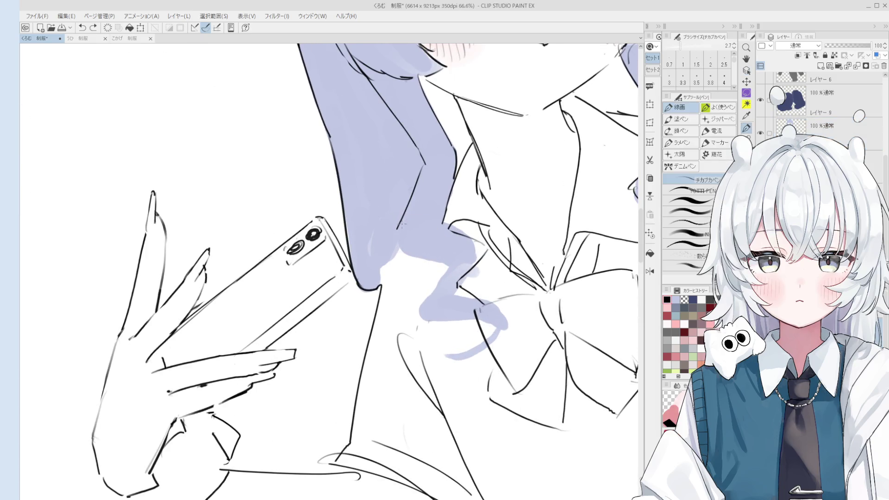
scroll(435, 250, down, 2)
scroll(438, 264, up, 3)
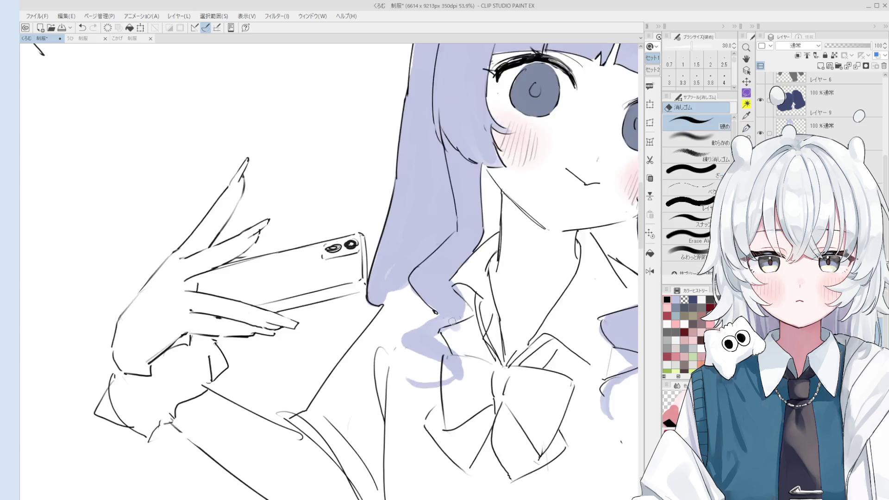
scroll(439, 312, down, 1)
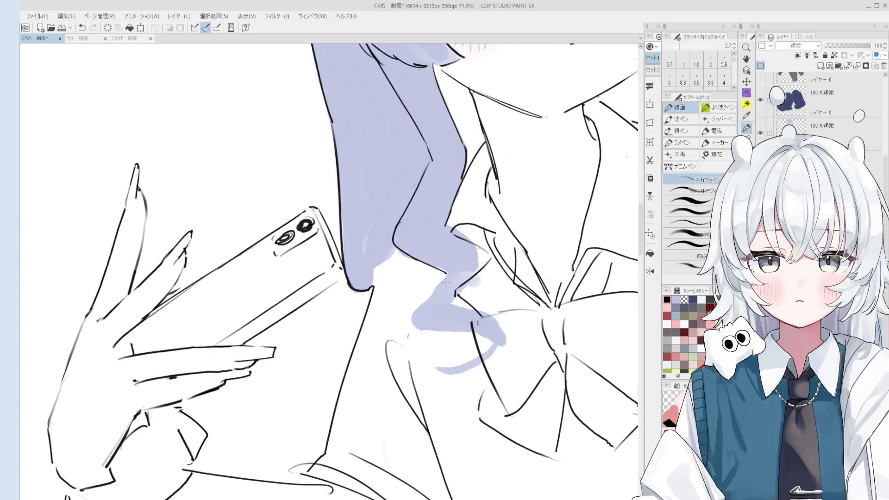
scroll(444, 324, down, 1)
scroll(450, 330, down, 1)
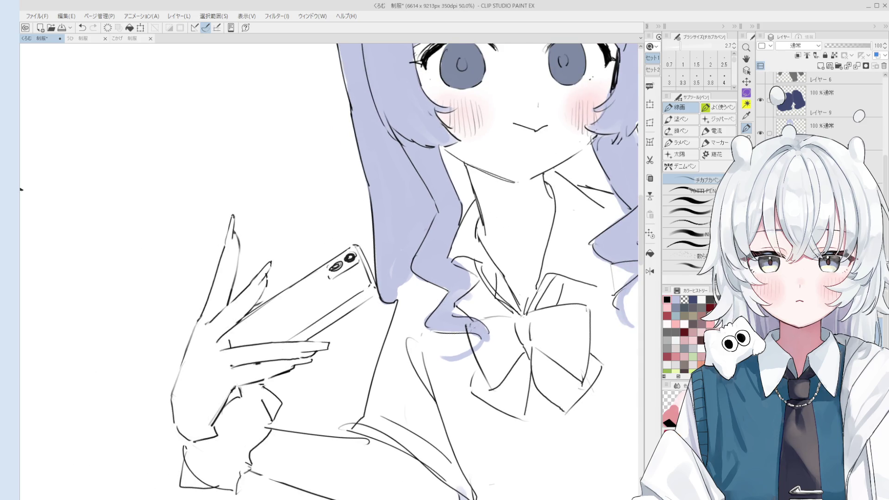
key(e)
key(p)
drag(441, 356, 490, 343)
key(ctrl+z)
key(ctrl+z)
key(asciicircum)
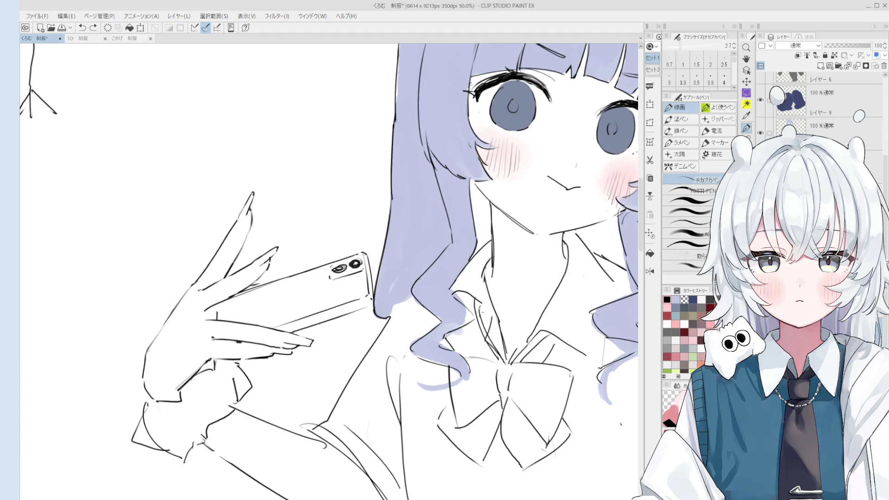
key(o)
scroll(434, 275, up, 4)
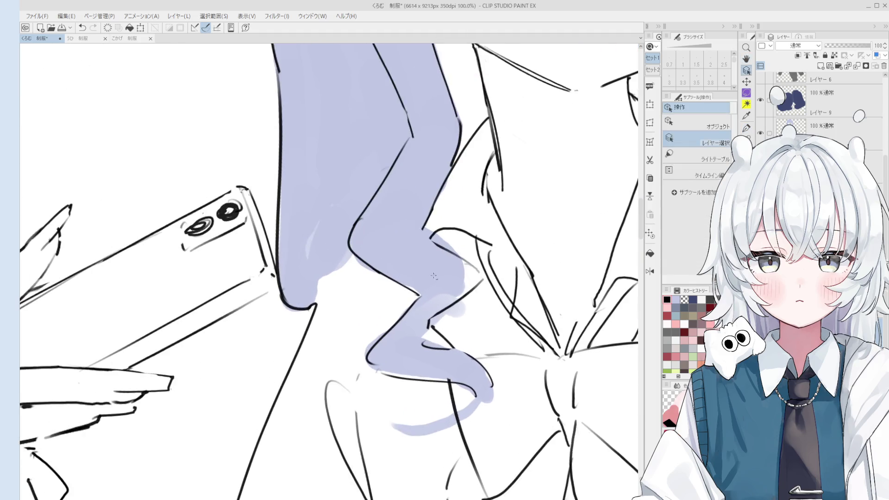
click(433, 276)
key(e)
scroll(440, 324, down, 1)
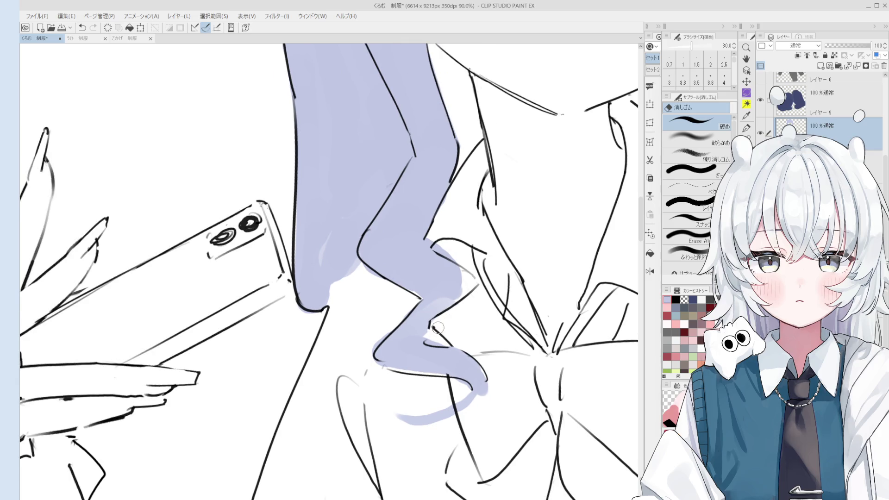
scroll(437, 328, down, 2)
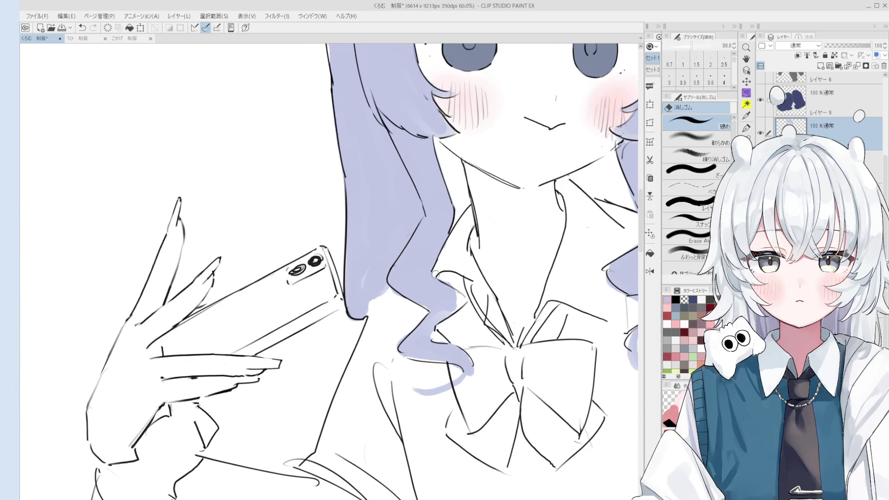
key(b)
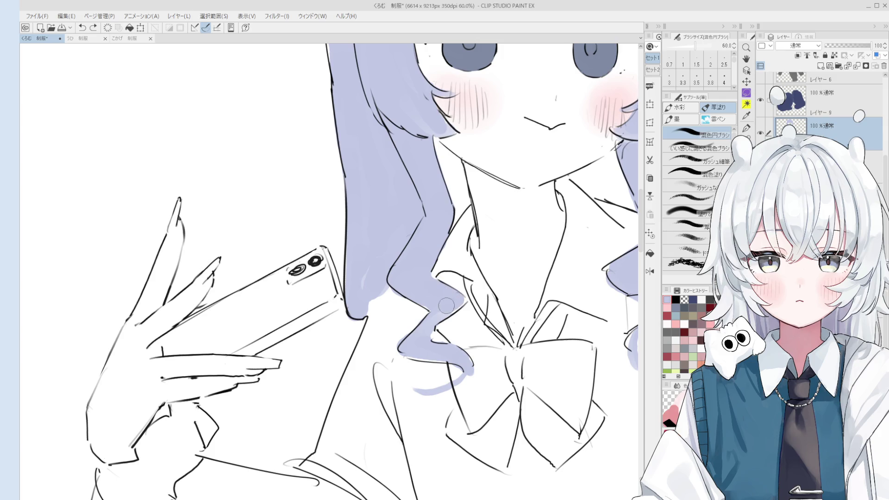
key(h)
scroll(445, 305, down, 2)
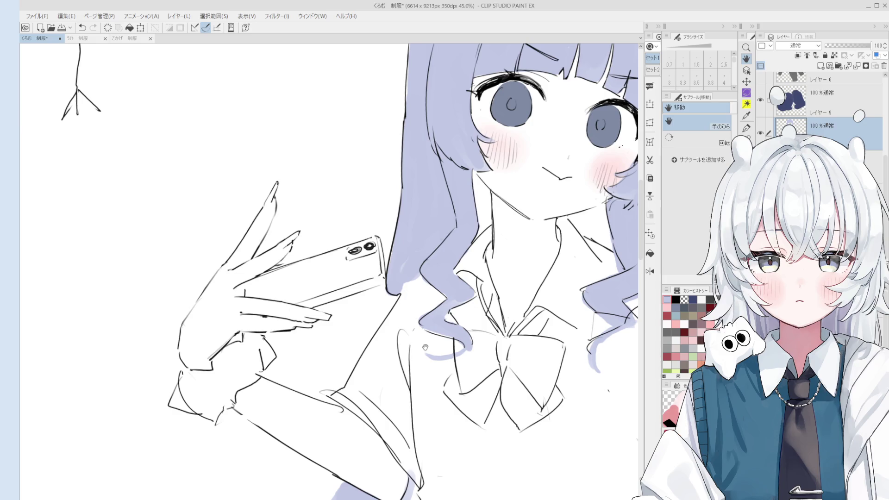
scroll(415, 305, down, 2)
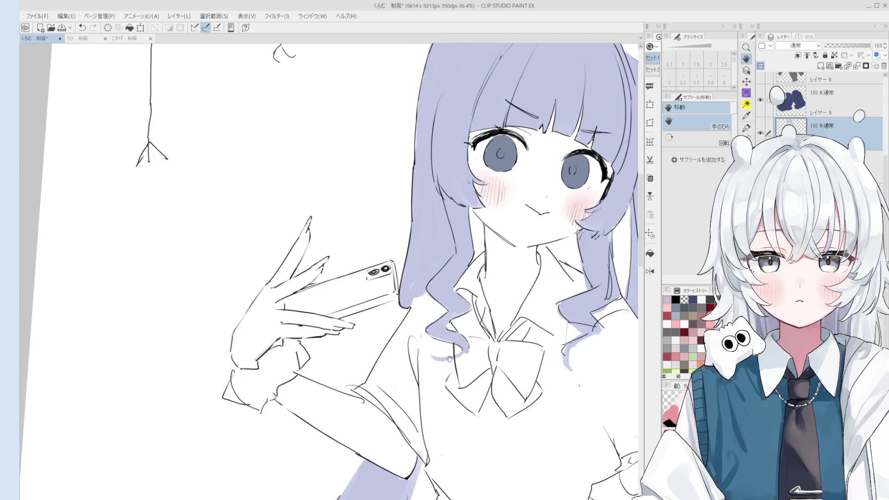
- Paint lavender along the hair's lower edge with the colour-mixing brush at size 50
drag(430, 346, 385, 250)
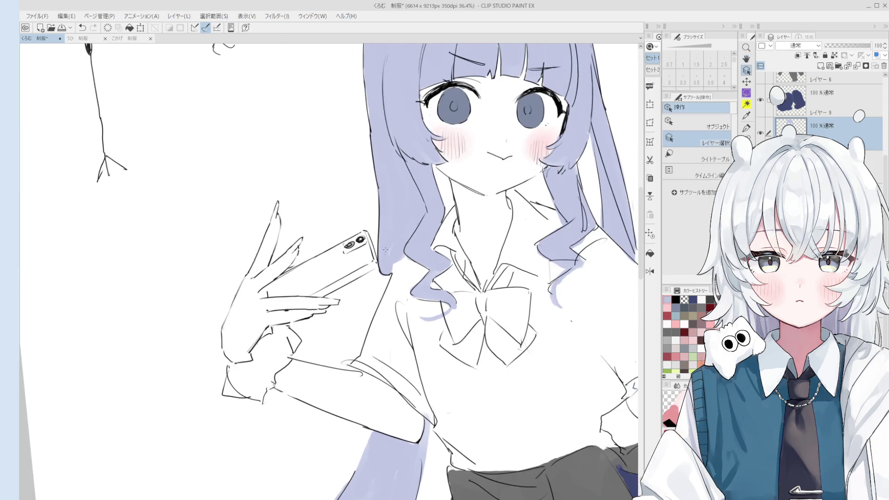
key(b)
scroll(399, 259, up, 3)
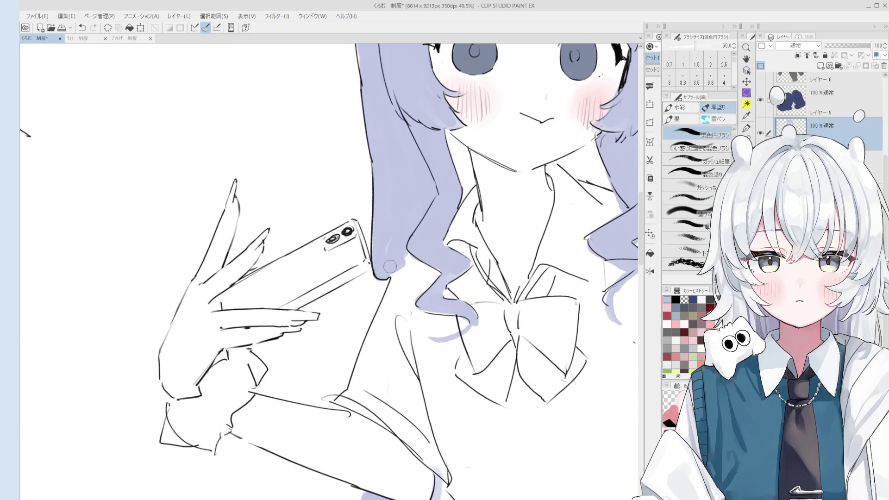
key(bracketleft)
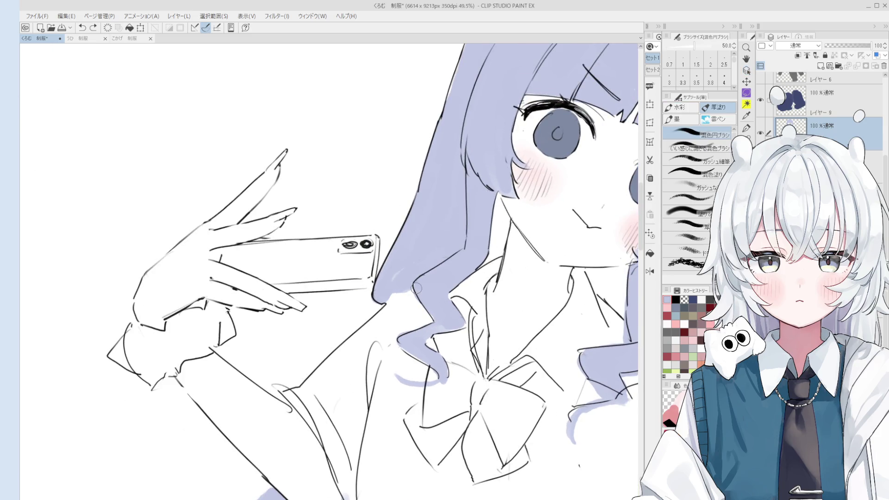
drag(413, 286, 389, 299)
scroll(398, 292, down, 3)
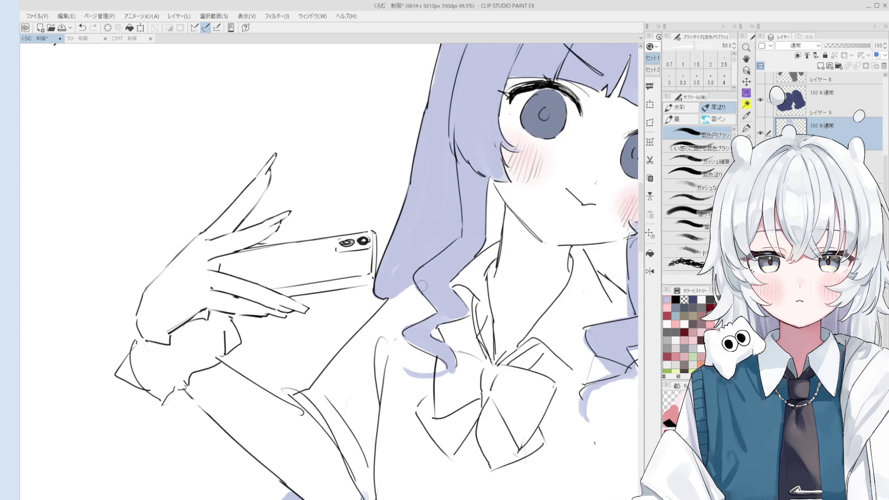
- Erase the lavender overflow past the hair edge and zoom out to check the fill
key(e)
scroll(451, 265, down, 1)
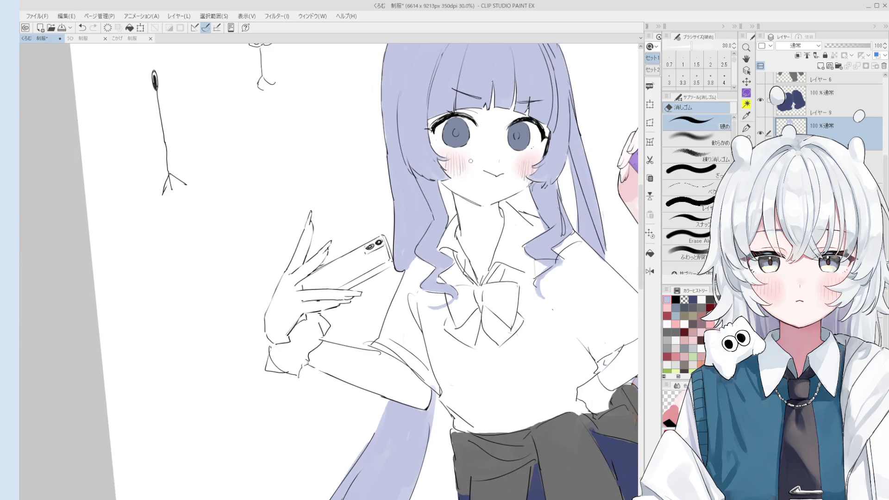
key(o)
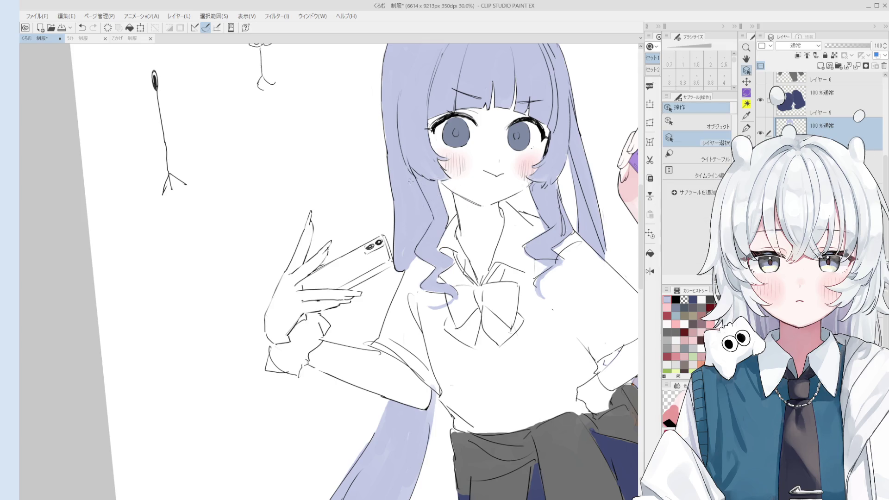
scroll(422, 215, down, 1)
key(e)
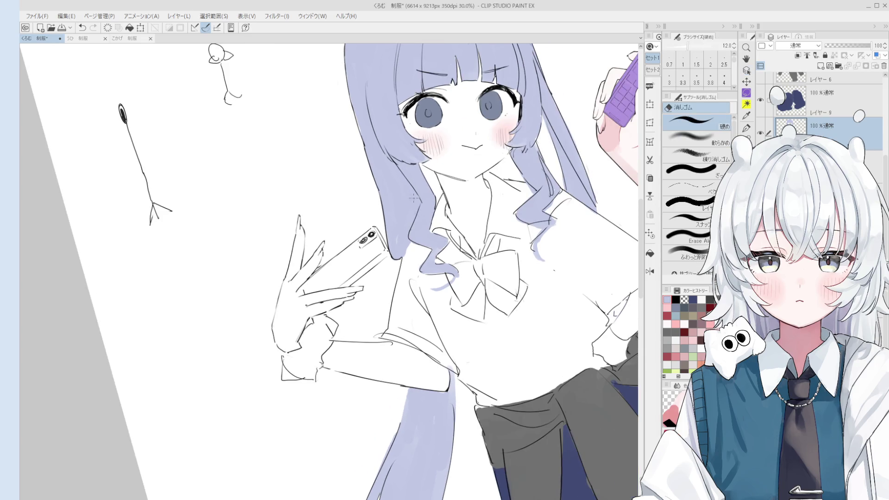
scroll(422, 203, up, 1)
key(b)
key(e)
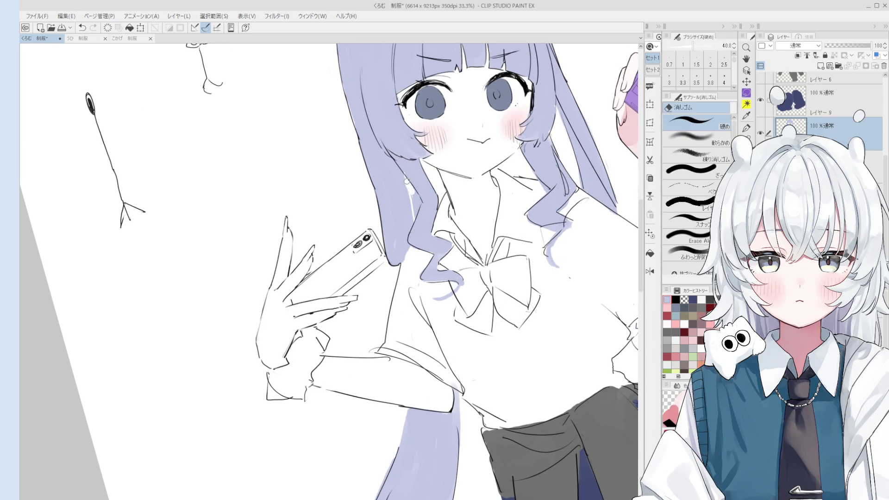
key(b)
key(ctrl+z)
scroll(401, 186, down, 4)
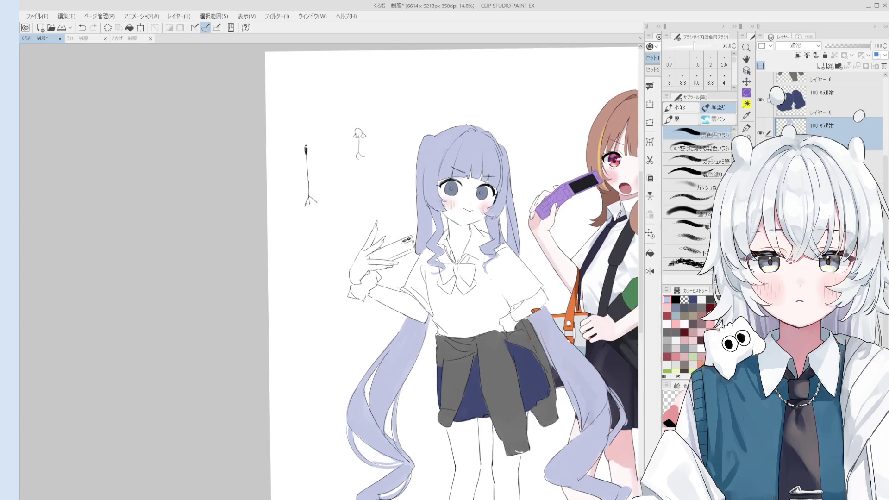
scroll(456, 295, up, 5)
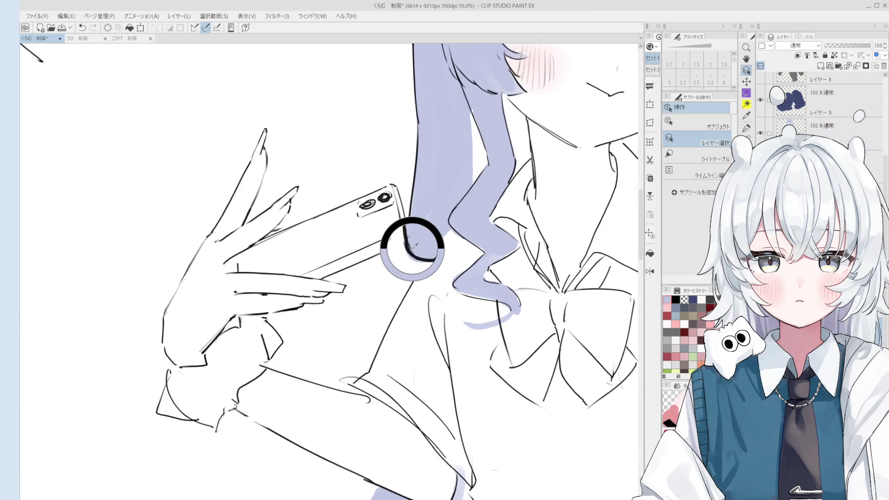
- Erase stray colour on the hair's left edge, then ink the phone-hair boundary with the 2.7 pen
key(e)
mouse_move(417, 231)
mouse_down()
mouse_move(410, 250)
mouse_move(424, 250)
mouse_up()
key(o)
scroll(407, 229, up, 3)
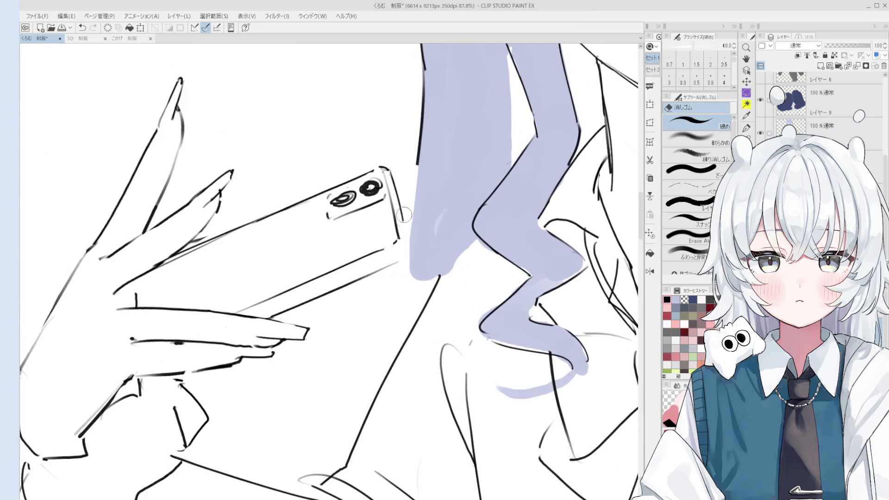
key(p)
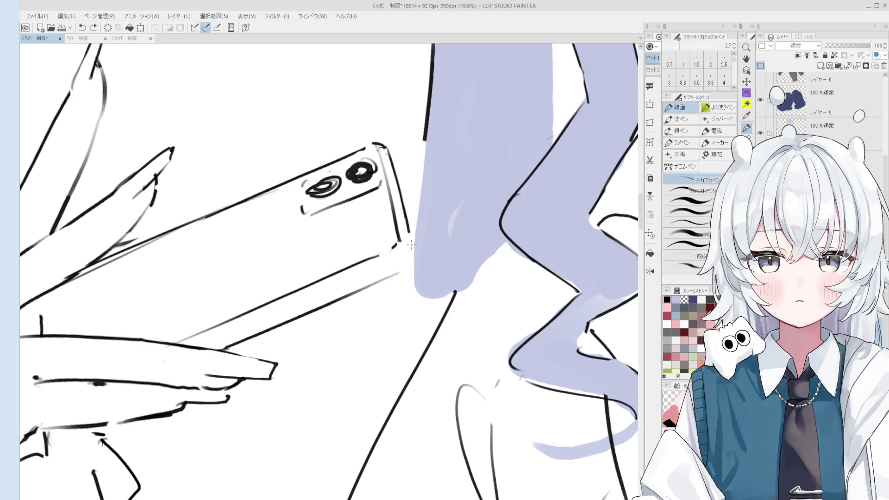
drag(406, 214, 413, 264)
- Undo the stray strokes and a trial line near the hair edge
key(e)
scroll(388, 206, down, 2)
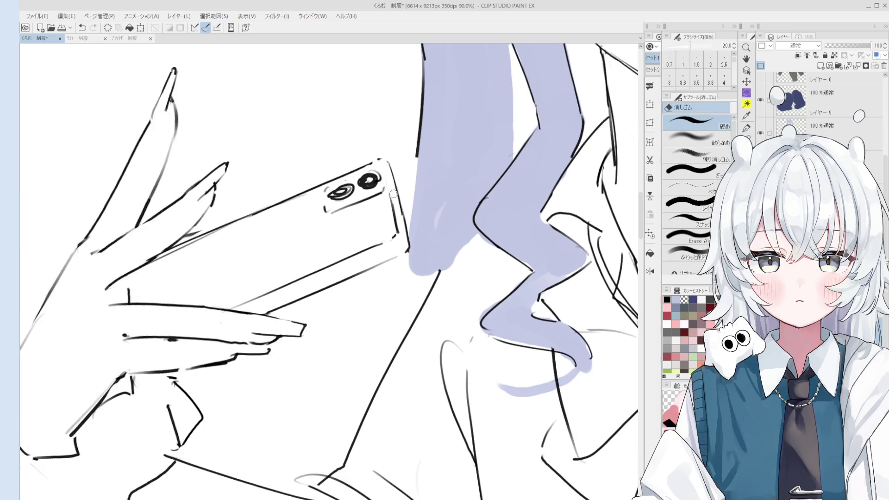
key(p)
scroll(398, 209, down, 2)
key(ctrl+z)
scroll(393, 195, up, 1)
key(ctrl+y)
key(ctrl+z)
mouse_move(392, 188)
mouse_down()
mouse_move(403, 245)
mouse_move(398, 236)
mouse_up()
key(ctrl+z)
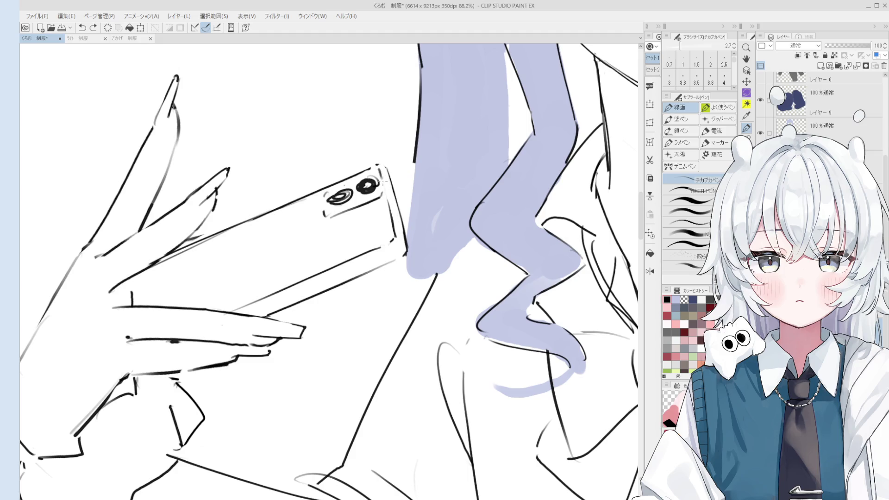
- Try short lines along the phone's edge and undo each one
scroll(381, 175, down, 2)
key(e)
scroll(391, 208, down, 1)
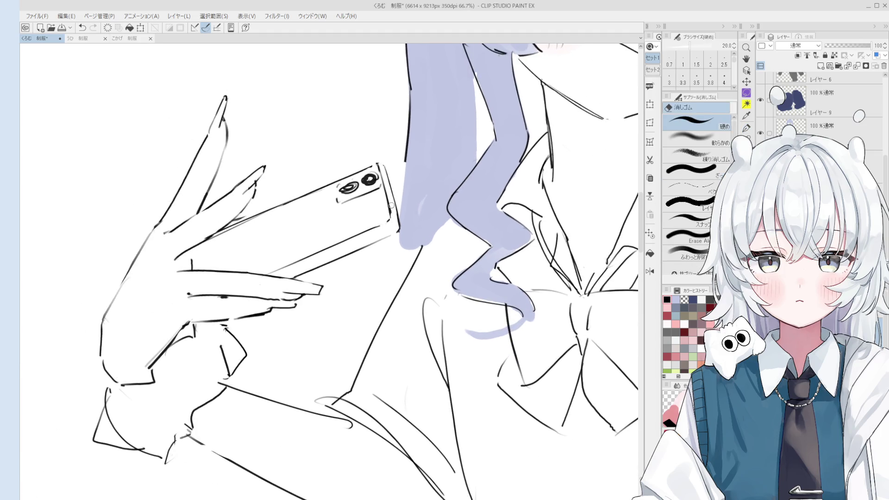
key(p)
key(e)
key(p)
drag(382, 181, 391, 217)
key(ctrl+z)
scroll(392, 219, down, 2)
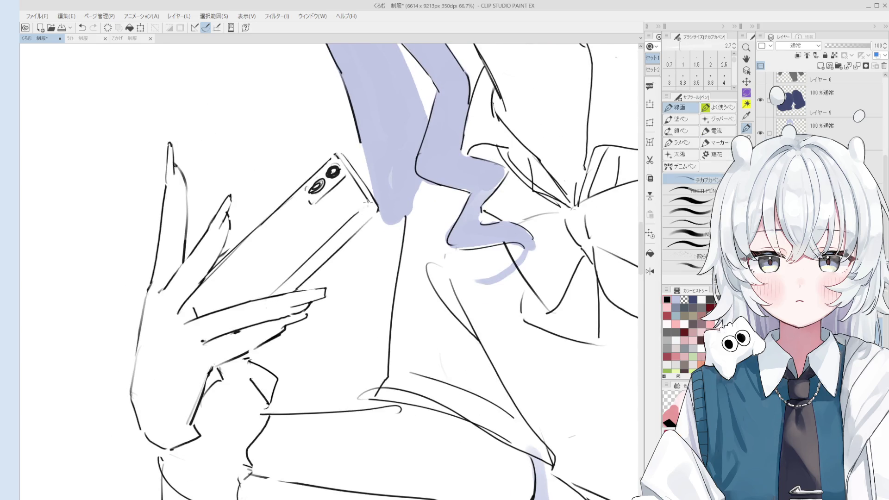
key(space)
scroll(354, 221, down, 2)
scroll(353, 222, up, 3)
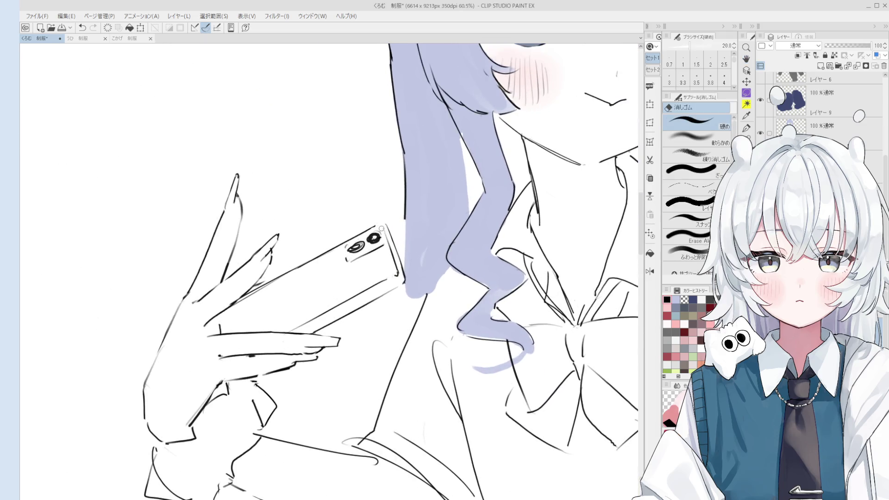
scroll(382, 228, up, 3)
key(p)
scroll(366, 222, down, 2)
scroll(356, 217, up, 4)
drag(352, 213, 355, 215)
key(ctrl+z)
scroll(356, 216, down, 4)
- Add a short edge line on the phone and test, then undo, the camera bump's left edge
key(e)
key(p)
drag(335, 253, 336, 235)
key(e)
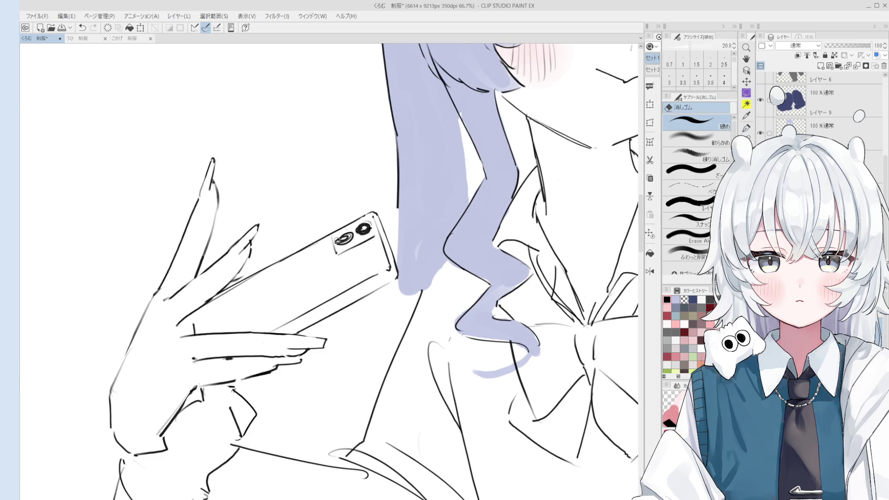
key(p)
key(e)
scroll(335, 242, up, 3)
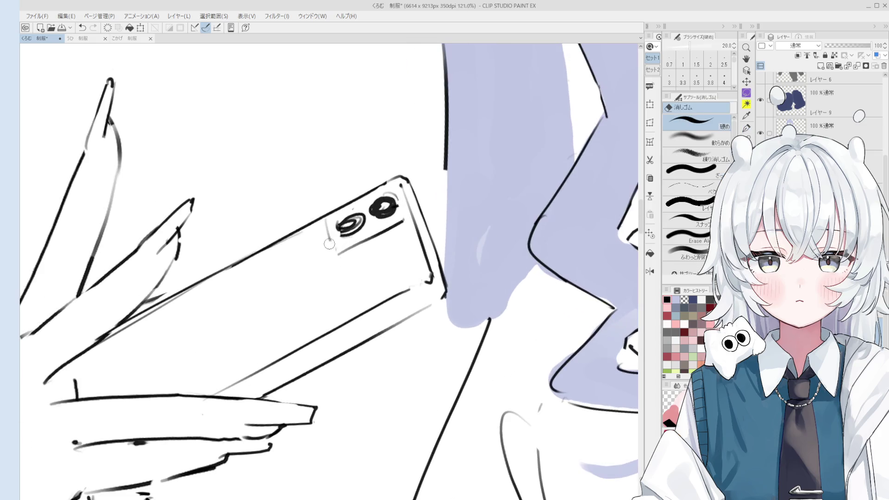
key(p)
drag(330, 223, 338, 251)
key(ctrl+z)
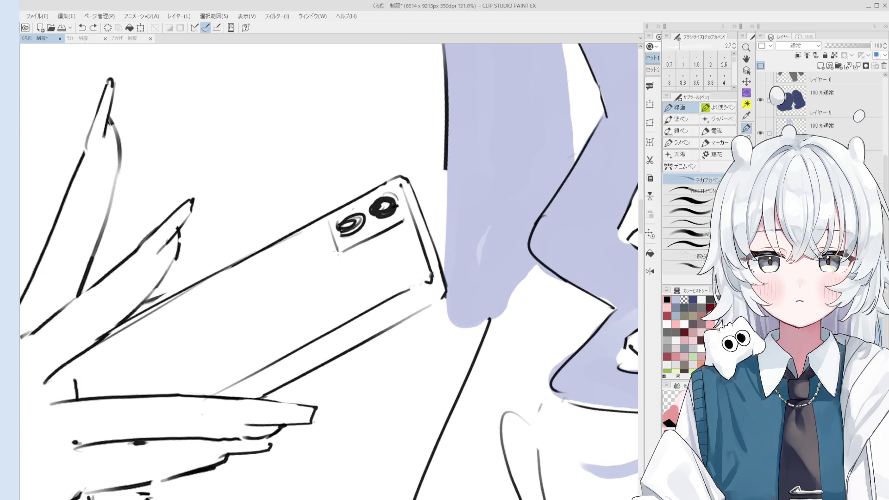
scroll(341, 248, down, 2)
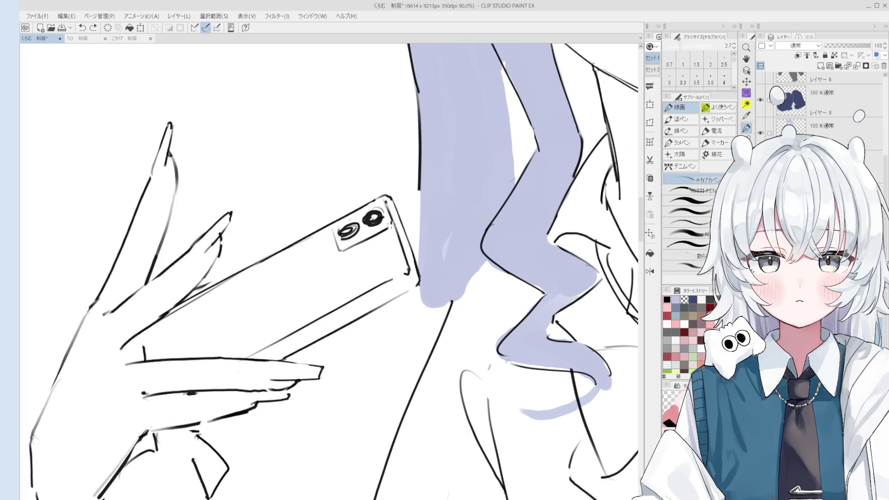
scroll(384, 199, up, 2)
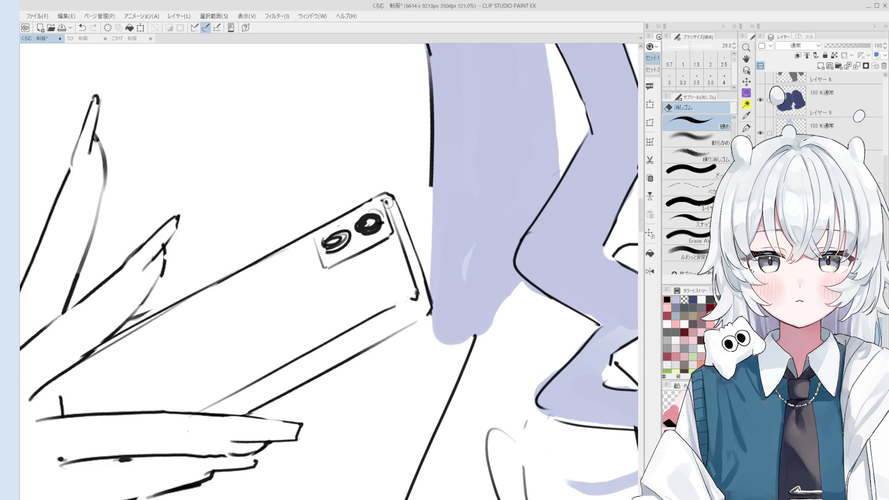
key(e)
key(p)
key(ctrl+z)
- Raise the G-pen to size 3.5 and draw a new palm line under the phone
scroll(383, 197, down, 2)
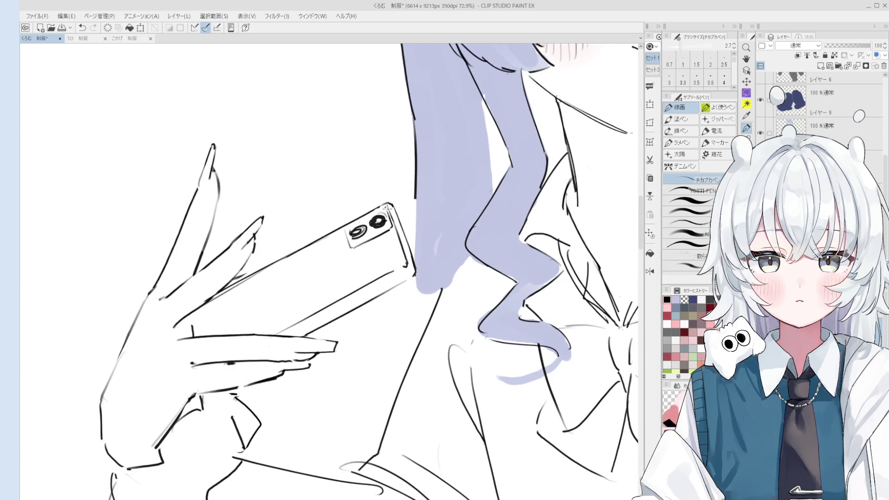
mouse_move(373, 213)
mouse_down()
mouse_move(368, 223)
mouse_move(397, 196)
mouse_up()
key(ctrl+z)
scroll(372, 220, down, 2)
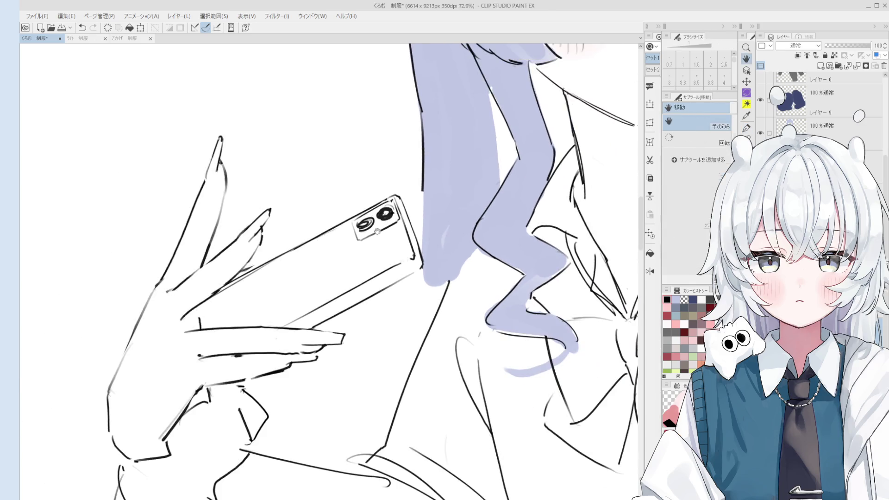
scroll(350, 222, down, 3)
mouse_move(351, 222)
mouse_down()
mouse_move(305, 244)
mouse_move(294, 239)
mouse_up()
scroll(282, 224, up, 2)
scroll(282, 224, up, 1)
key(p)
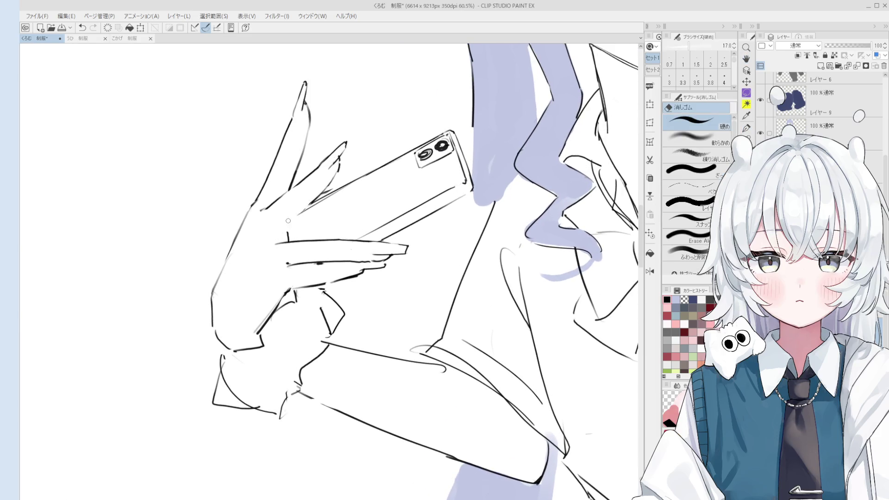
key(bracketright)
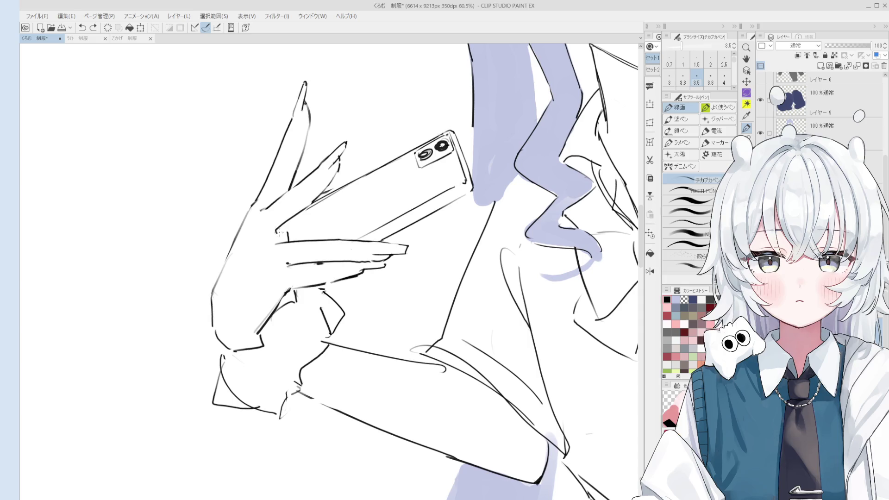
drag(301, 211, 273, 230)
scroll(288, 235, down, 3)
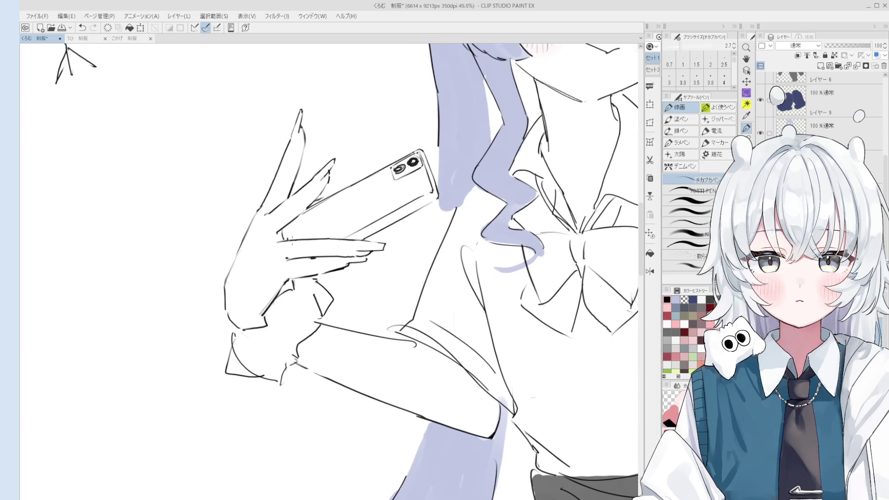
- Zoom out, mirror and slightly rotate the canvas to review the illustration, then unmirror it
key(h)
scroll(328, 271, down, 4)
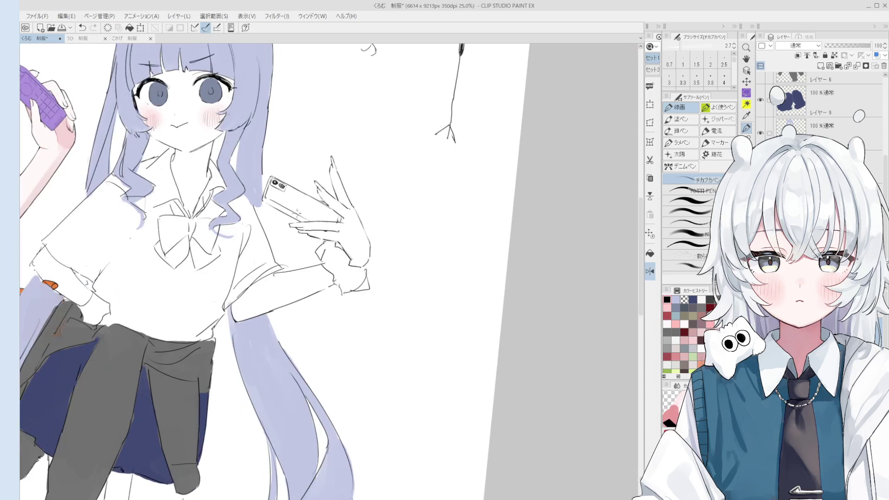
key(^)
key(h)
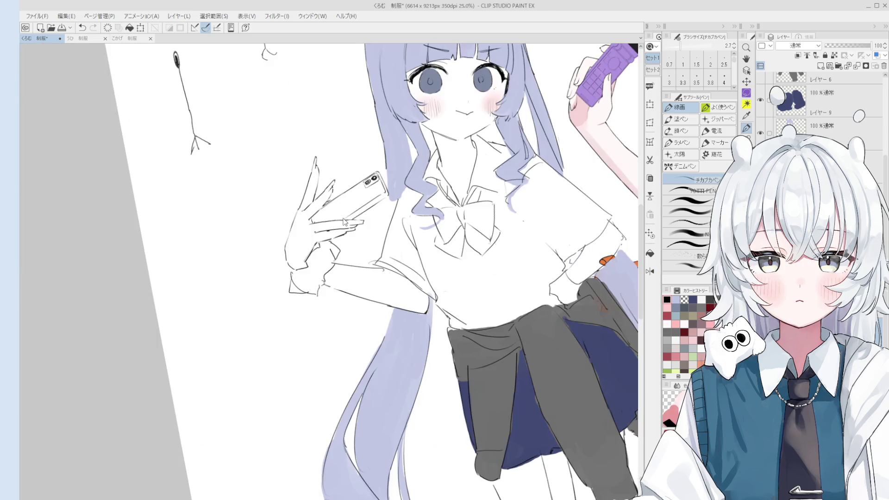
scroll(354, 160, down, 2)
scroll(354, 160, down, 2)
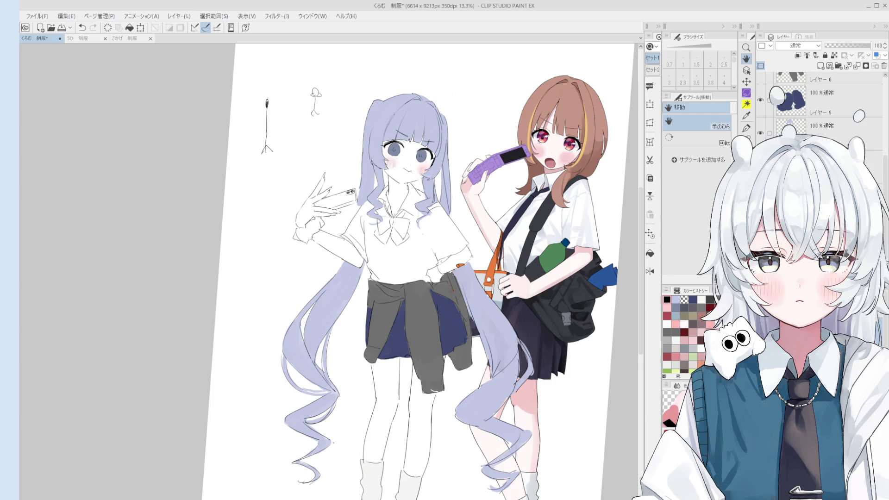
- Select レイヤー 9, step down one layer to paint on, and enlarge the brush
click(833, 99)
key(alt+bracketleft)
key(alt+bracketleft)
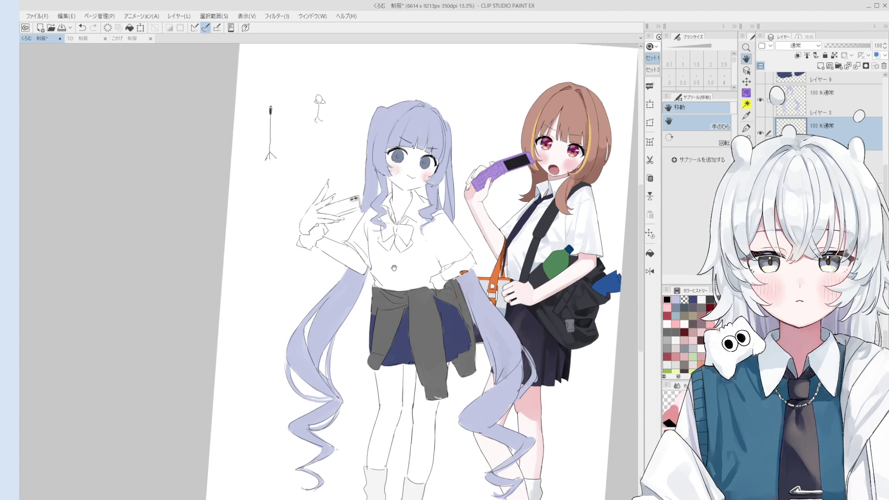
scroll(384, 231, up, 3)
key(bracketright)
key(bracketright)
key(bracketright)
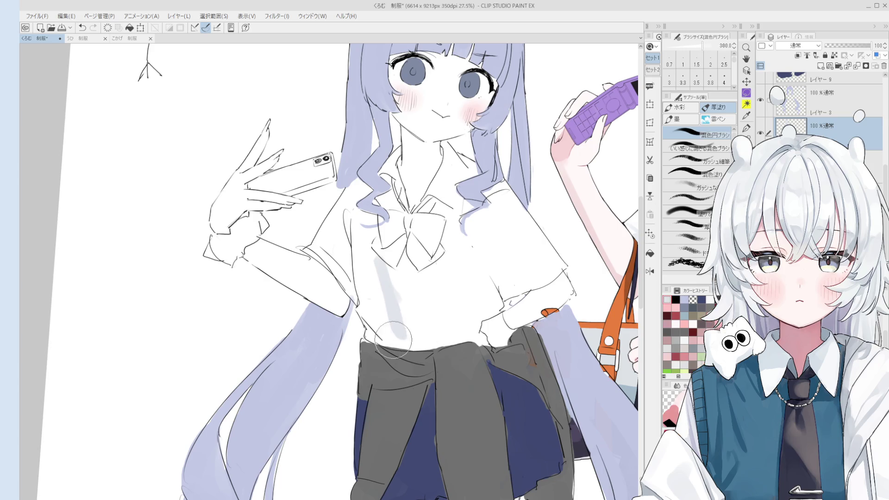
- Shade the left edge of the shirt with narrow grey strokes, undoing an oversized patch
drag(350, 278, 377, 310)
key(ctrl+z)
key(bracketleft)
key(bracketleft)
key(bracketleft)
mouse_move(336, 250)
mouse_down()
mouse_move(375, 344)
mouse_move(372, 283)
mouse_move(407, 259)
mouse_move(397, 287)
mouse_up()
key(bracketright)
key(bracketright)
key(bracketright)
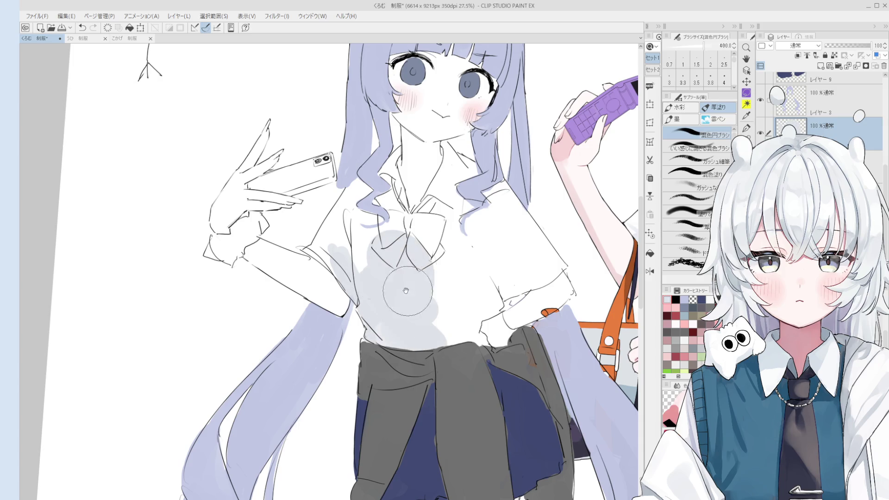
key(bracketright)
key(bracketright)
key(bracketleft)
key(bracketleft)
key(bracketleft)
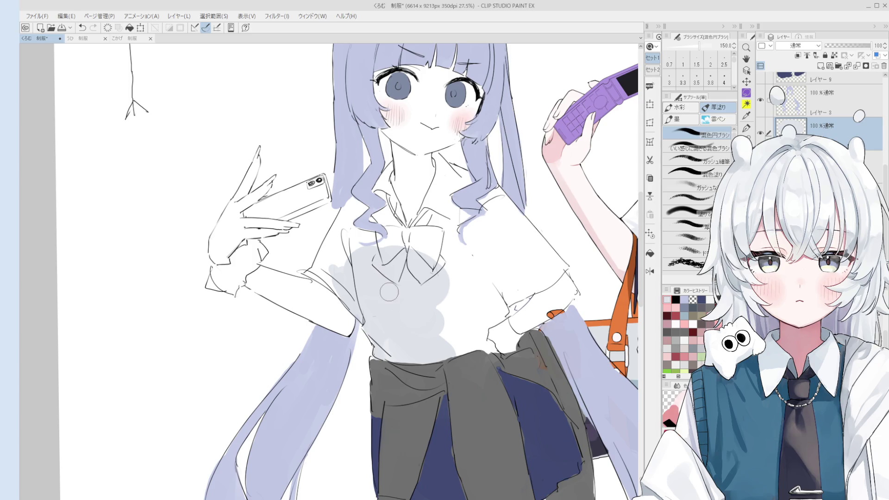
scroll(378, 297, up, 1)
- With a thicker paint brush, shade the left sleeve, chest, collar, neck and bow light grey
key(period)
key(period)
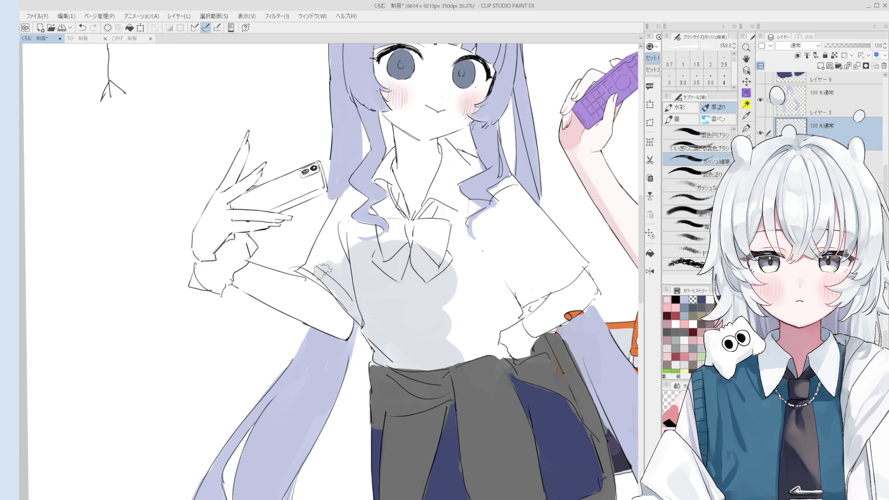
key(bracketright)
key(bracketright)
key(bracketright)
mouse_move(302, 272)
mouse_down()
mouse_move(345, 213)
mouse_move(370, 208)
mouse_move(428, 276)
mouse_up()
scroll(424, 273, down, 3)
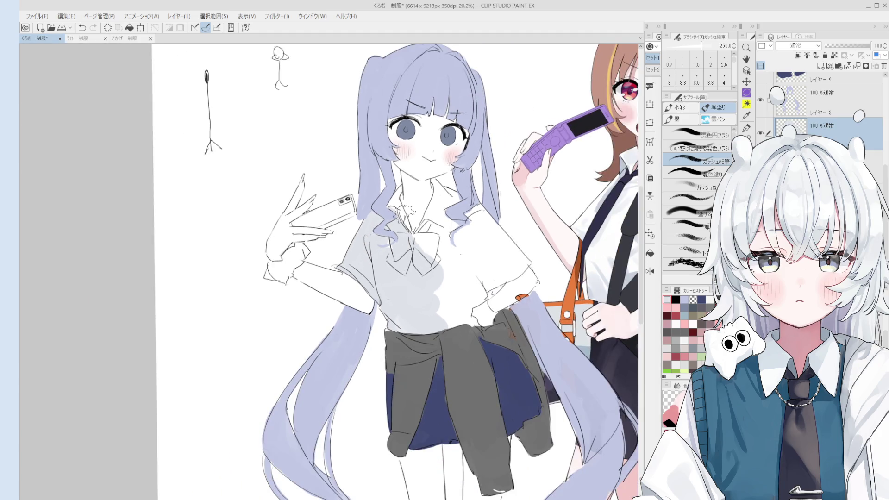
scroll(399, 199, up, 2)
key(bracketleft)
key(bracketleft)
key(bracketleft)
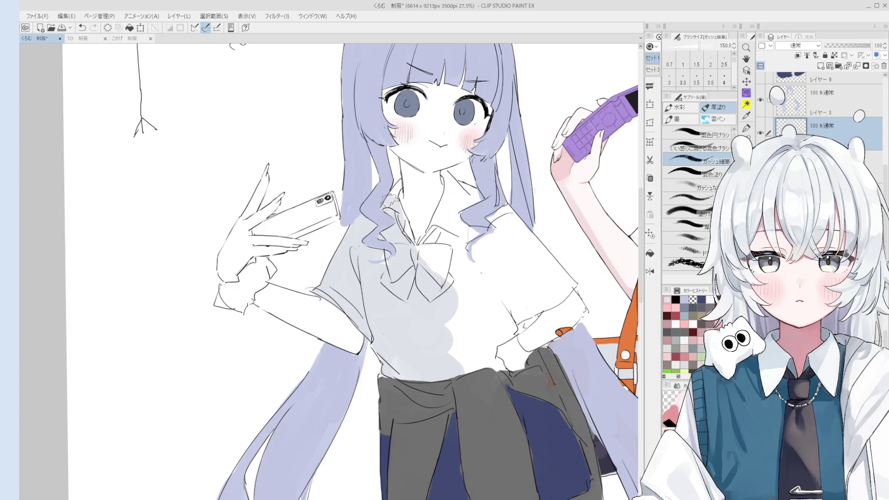
key(bracketleft)
key(bracketright)
key(bracketright)
key(bracketright)
mouse_move(447, 213)
mouse_down()
mouse_move(433, 253)
mouse_move(419, 238)
mouse_move(444, 231)
mouse_move(468, 331)
mouse_move(452, 268)
mouse_move(461, 224)
mouse_up()
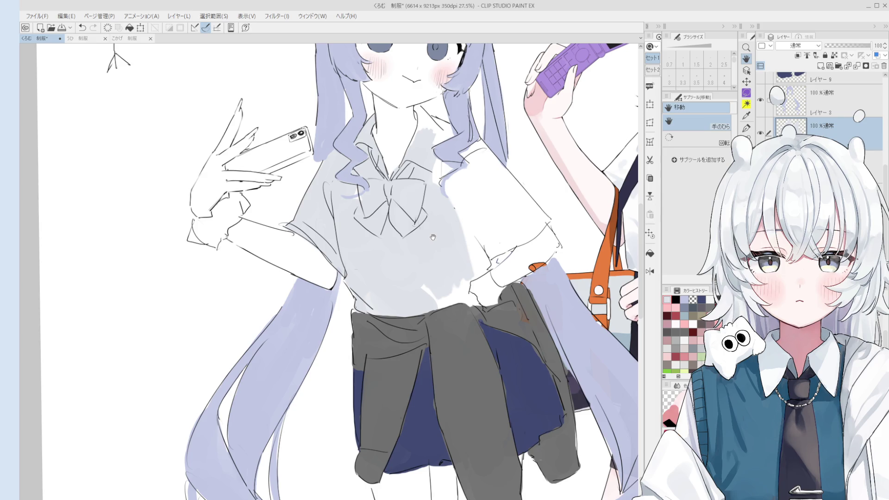
- Zoom in on the bow, select レイヤー2 and erase around the bow to clean it up
key(b)
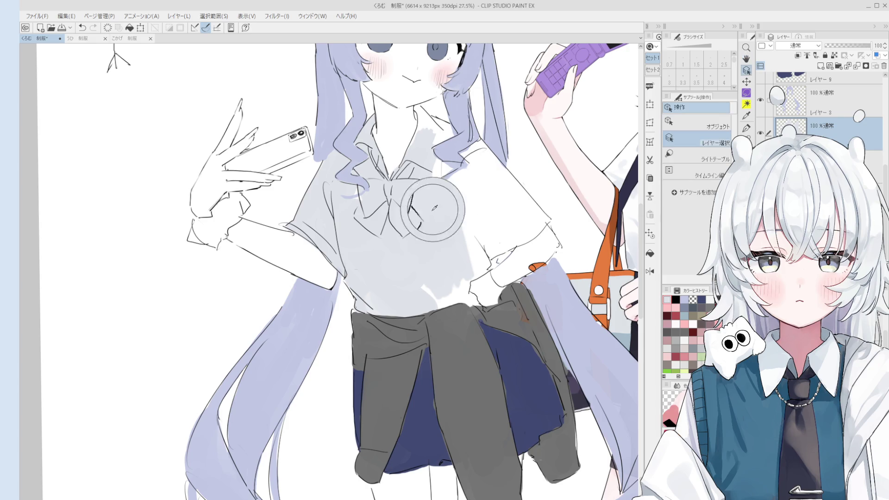
scroll(465, 211, up, 3)
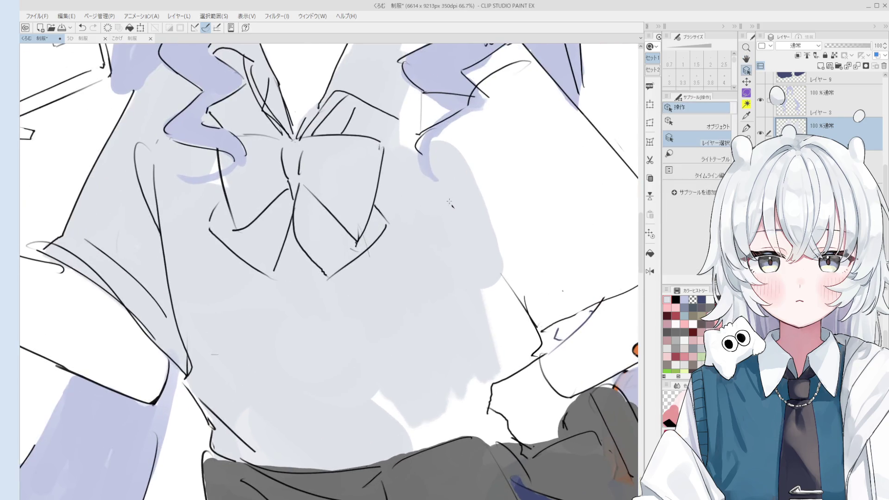
scroll(452, 198, up, 1)
key(o)
click(450, 202)
key(e)
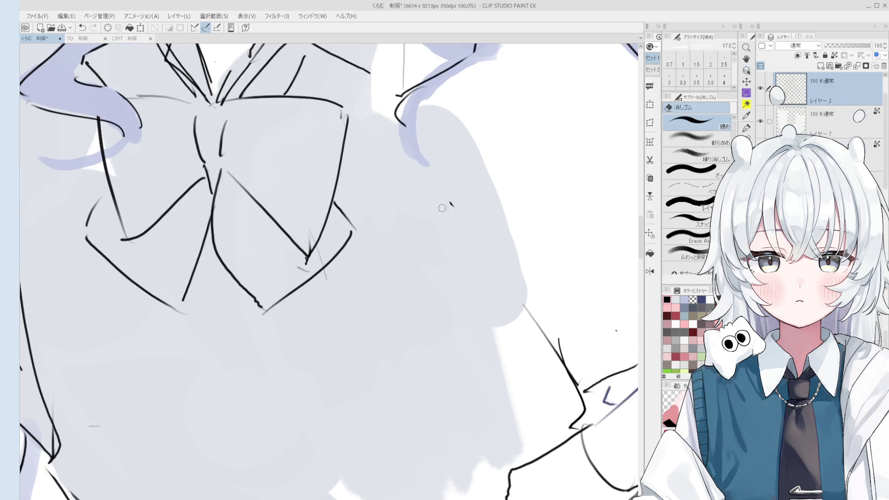
scroll(453, 209, down, 3)
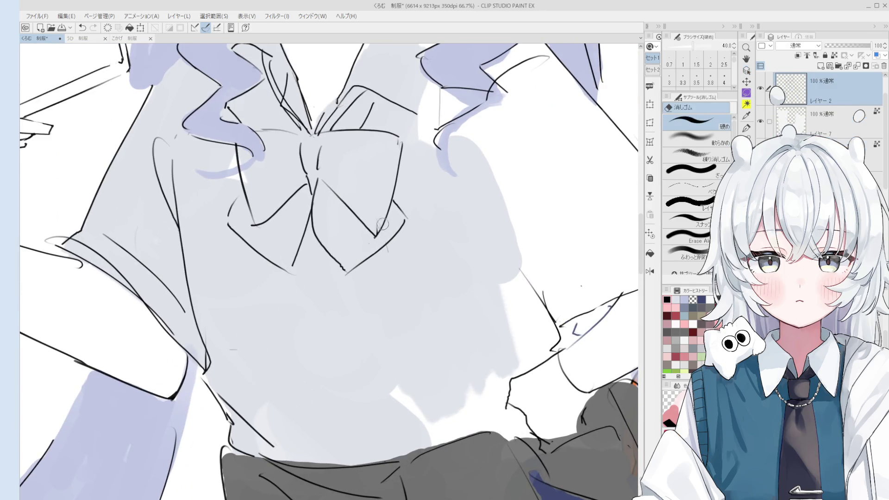
scroll(384, 236, up, 1)
scroll(356, 268, down, 2)
- Pan to the empty area beside the girl and sketch a rounded phone outline with the pen
key(h)
scroll(356, 266, up, 1)
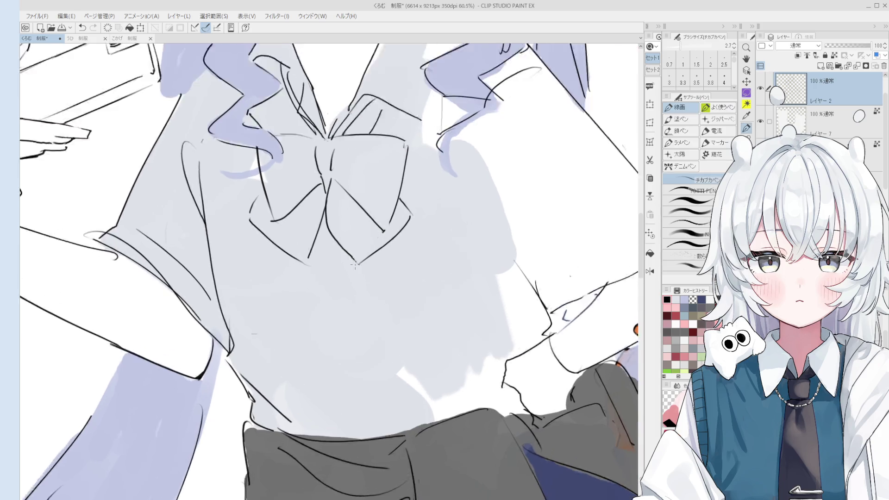
drag(357, 260, 359, 271)
scroll(359, 271, down, 1)
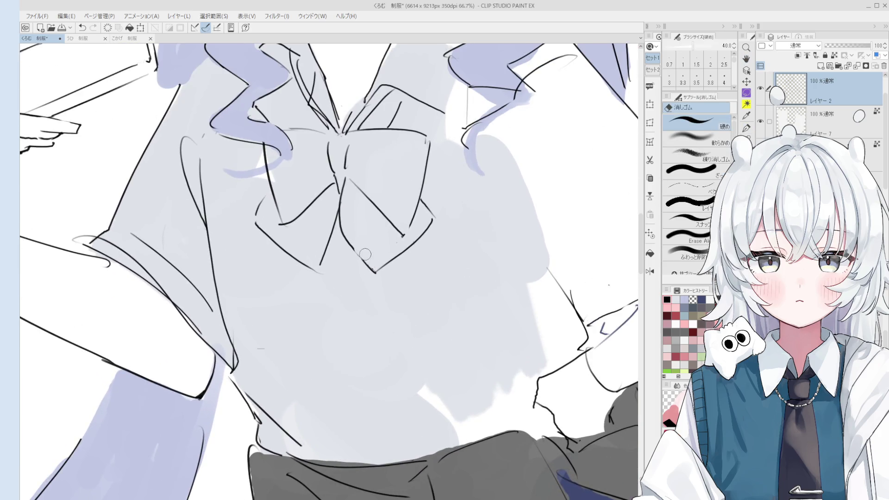
scroll(380, 277, down, 2)
scroll(384, 278, down, 1)
mouse_move(328, 220)
mouse_down()
mouse_move(372, 258)
mouse_move(341, 264)
mouse_move(327, 314)
mouse_up()
key(p)
mouse_move(315, 370)
mouse_down()
mouse_move(370, 343)
mouse_move(345, 380)
mouse_move(325, 389)
mouse_up()
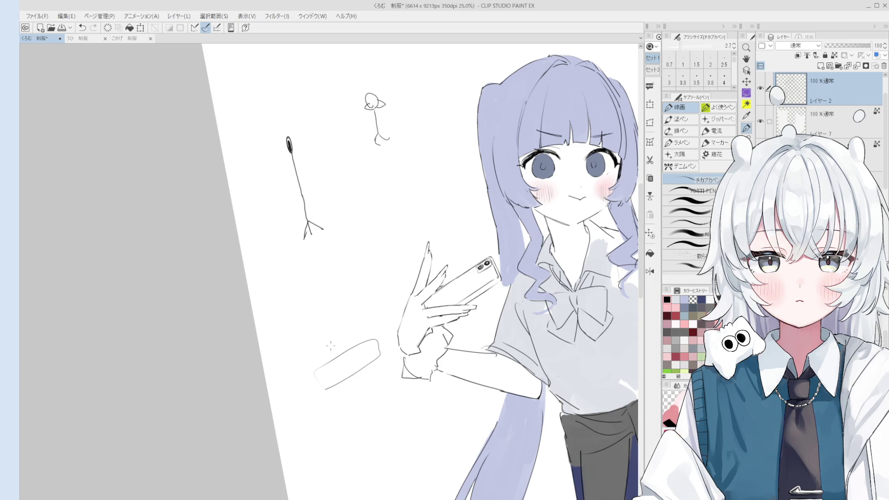
- Sketch a second, rectangular phone outline with an arc inside
mouse_move(328, 268)
mouse_down()
mouse_move(383, 277)
mouse_move(328, 268)
mouse_move(351, 262)
mouse_up()
scroll(345, 275, up, 1)
scroll(345, 275, up, 1)
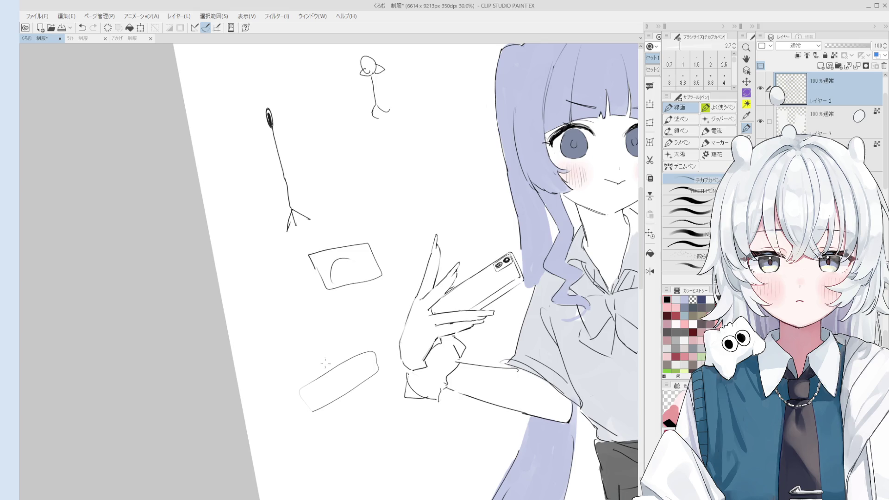
scroll(345, 296, down, 2)
scroll(324, 296, up, 3)
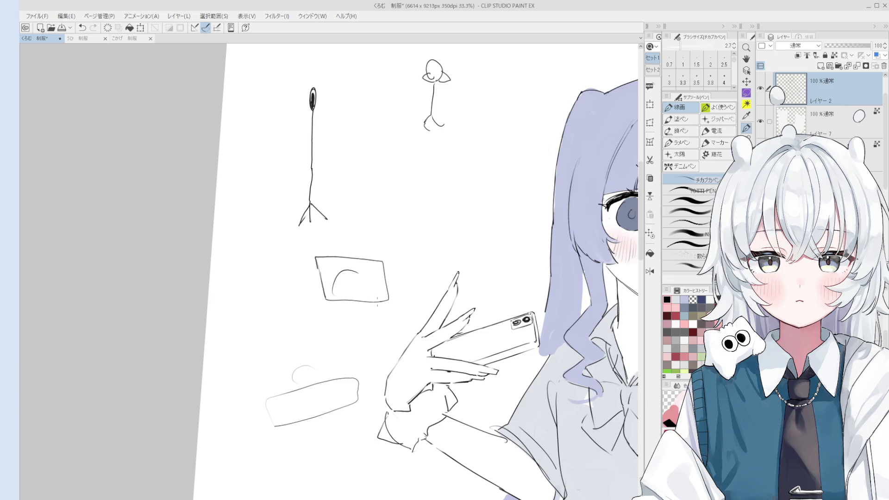
scroll(484, 306, down, 4)
key(o)
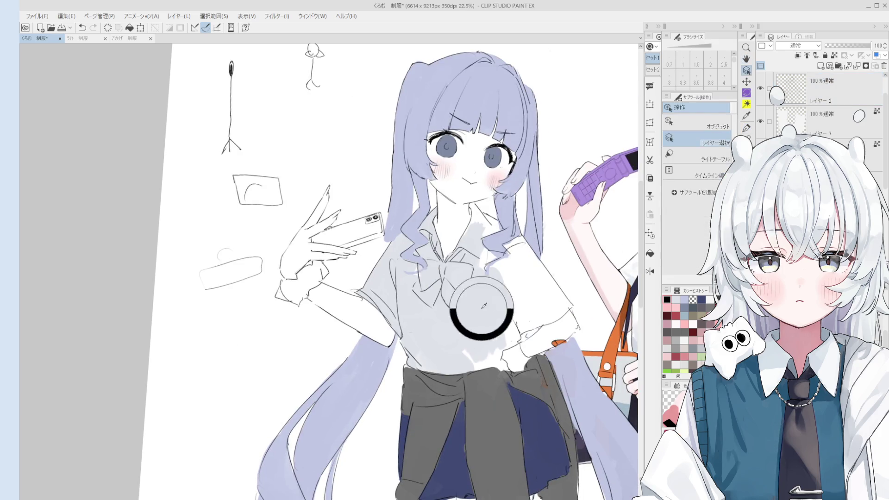
- Paint the leftover white patch on the shirt grey with the enlarged 混色円ブラシ, size 300
key(b)
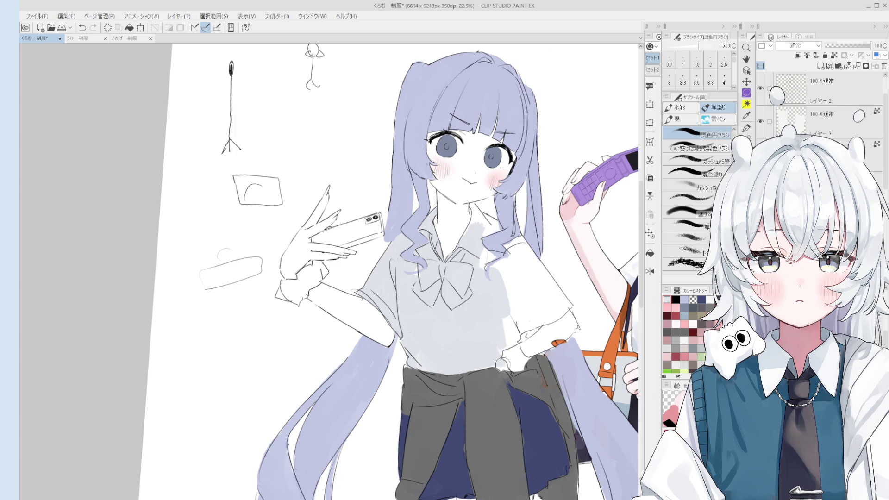
key(e)
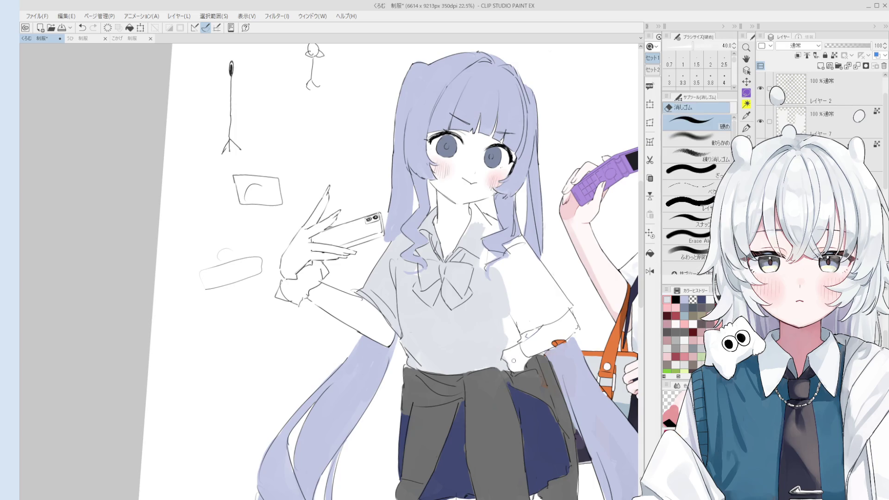
key(b)
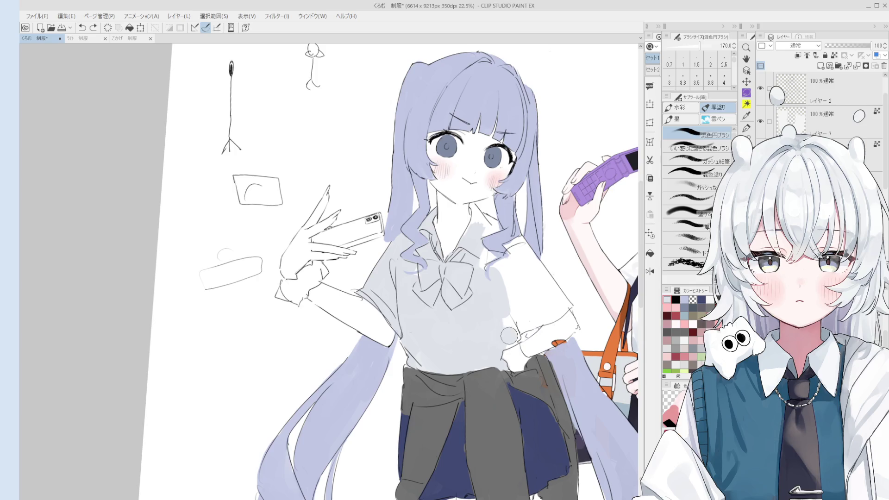
key(bracketright)
key(bracketright)
key(bracketright)
mouse_move(529, 295)
mouse_down()
mouse_move(519, 262)
mouse_move(544, 277)
mouse_move(546, 306)
mouse_up()
key(bracketleft)
key(bracketleft)
key(bracketleft)
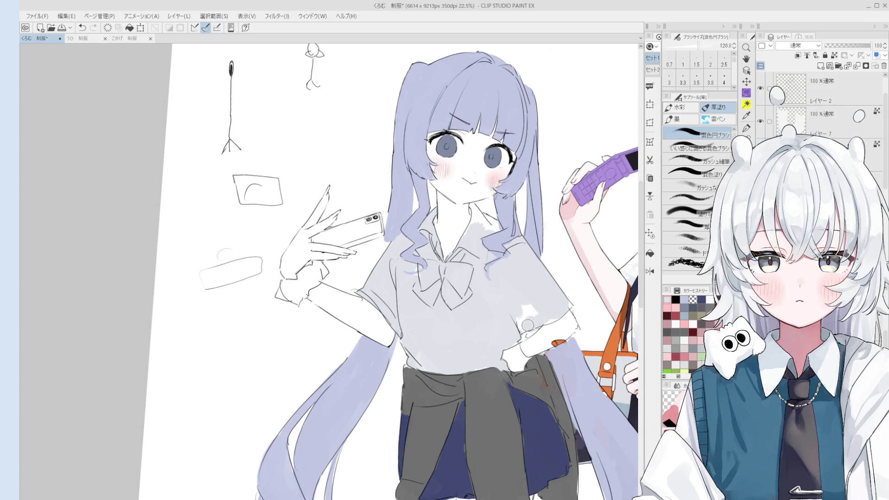
key(space)
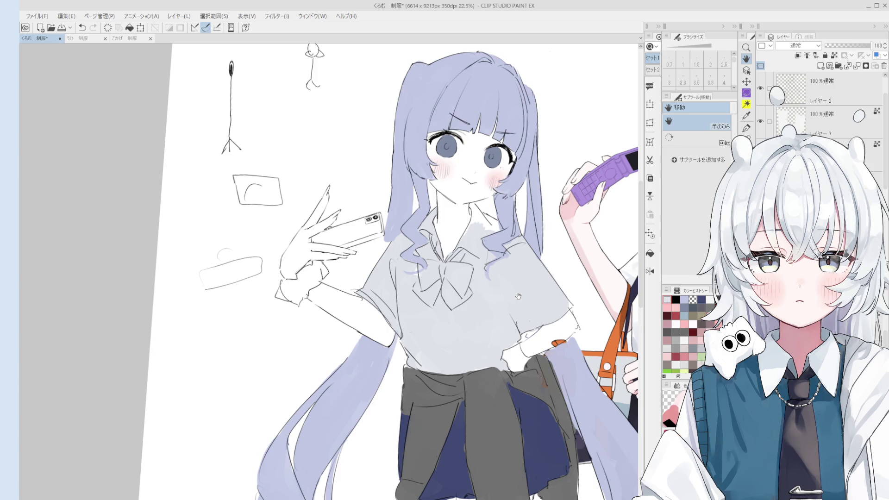
- Paint the white patches beside the collar grey with the blending brush, using a smaller size for the remainder
key(b)
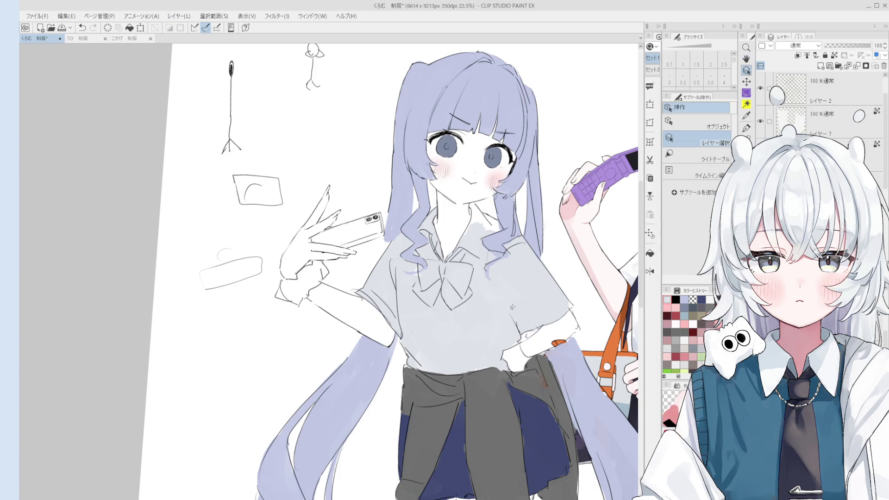
scroll(489, 254, up, 2)
drag(467, 226, 471, 217)
key(bracketleft)
key(bracketleft)
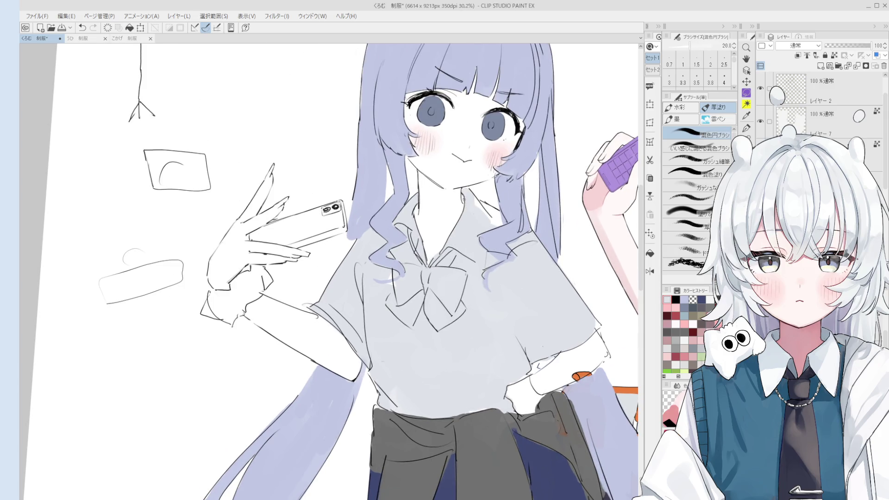
drag(493, 217, 479, 207)
key(e)
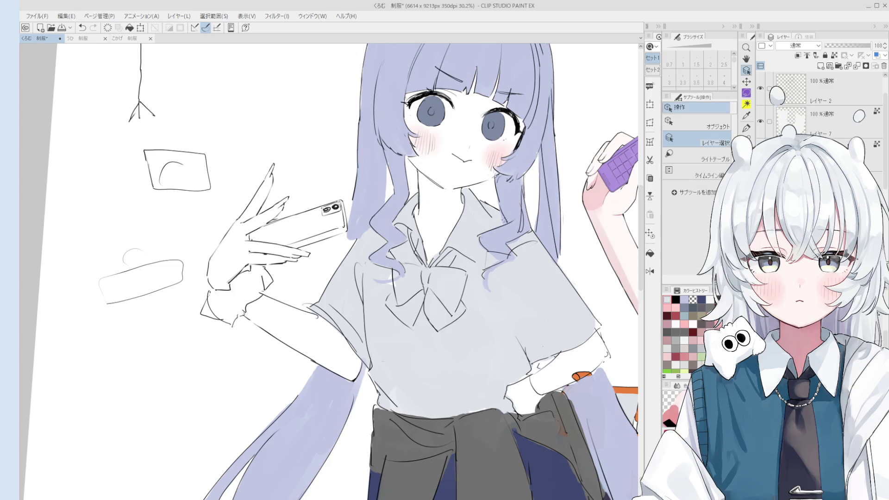
scroll(499, 215, down, 1)
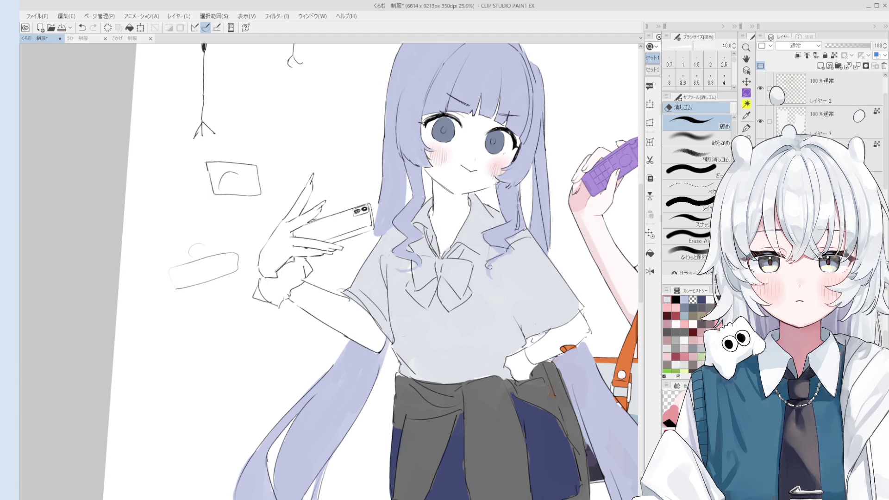
- Zoom into the sleeve edge, erase the stray line, and redraw it with the pen
key(b)
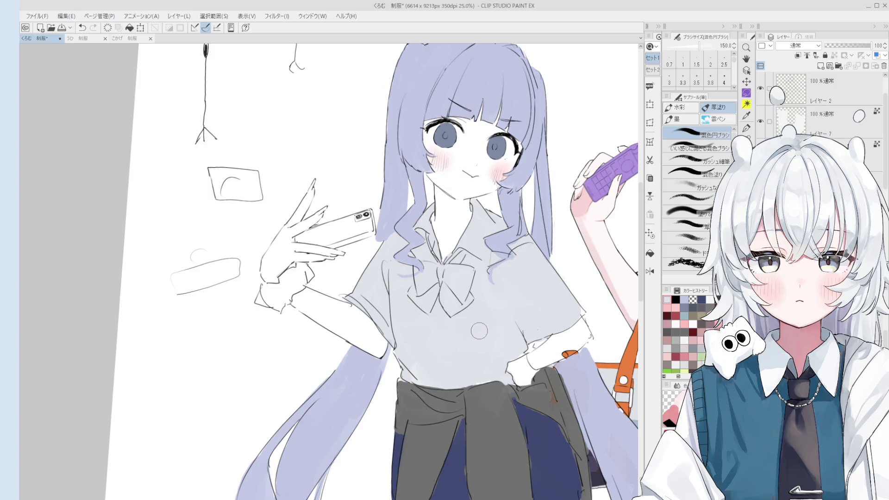
scroll(408, 315, up, 2)
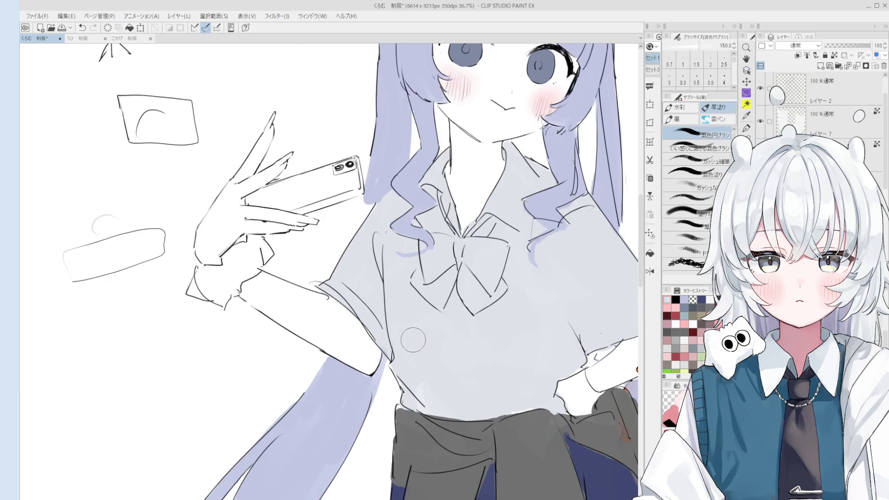
key(e)
scroll(398, 361, up, 1)
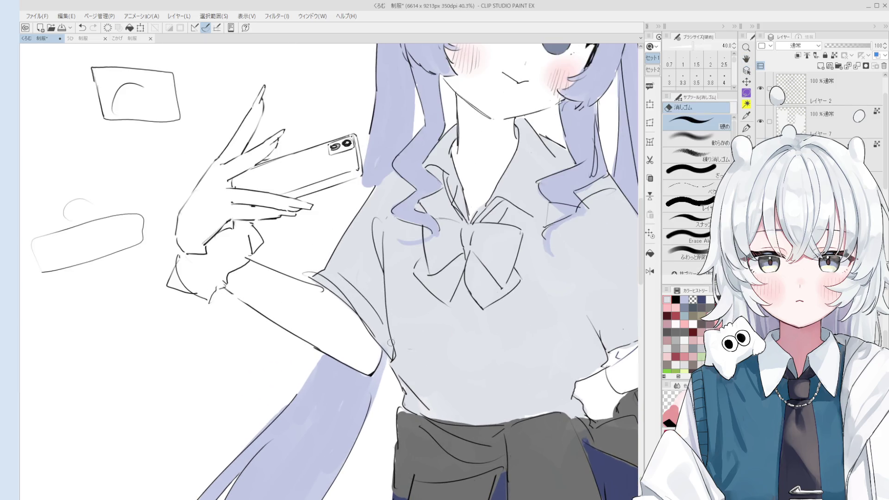
scroll(397, 357, up, 5)
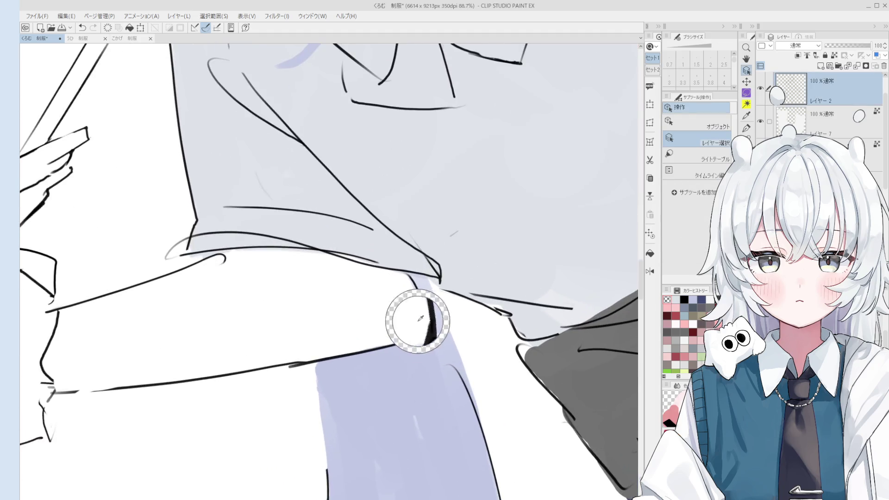
scroll(451, 375, down, 2)
key(p)
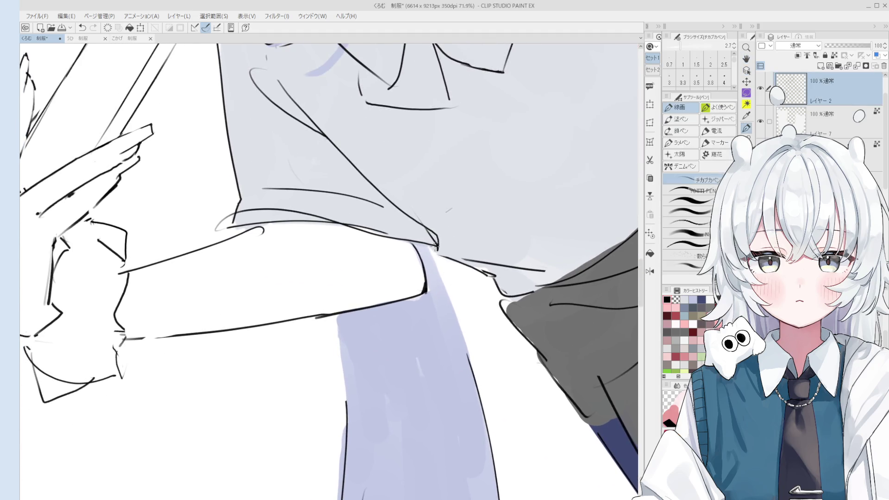
scroll(452, 311, down, 4)
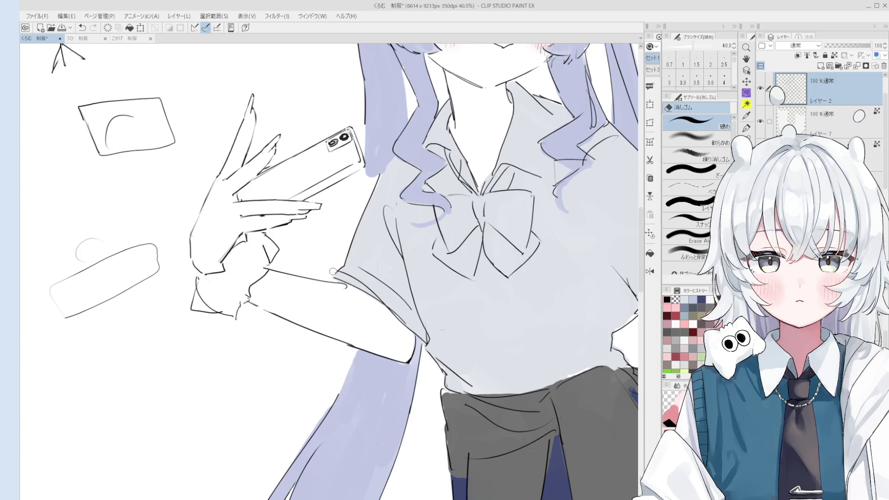
- Add a small line mark to the bow's line art with the pen
scroll(330, 274, up, 2)
scroll(329, 277, down, 1)
key(e)
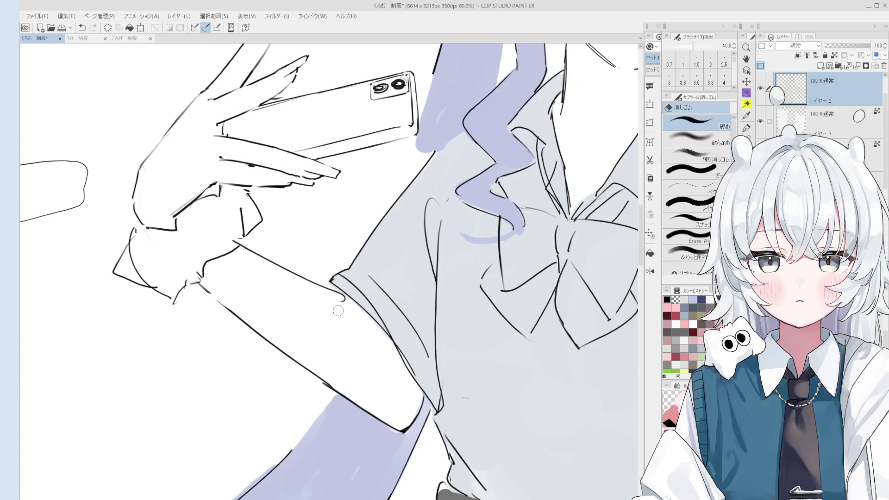
key(h)
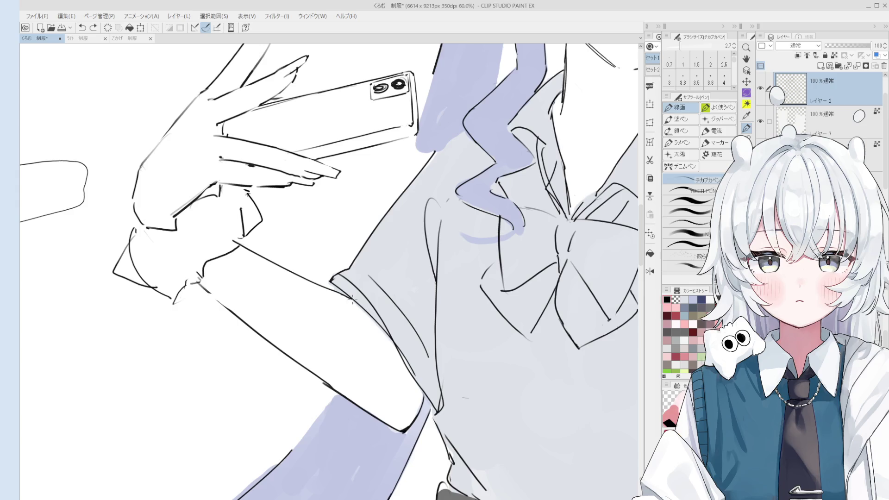
scroll(354, 312, down, 2)
scroll(359, 296, down, 1)
scroll(395, 263, down, 2)
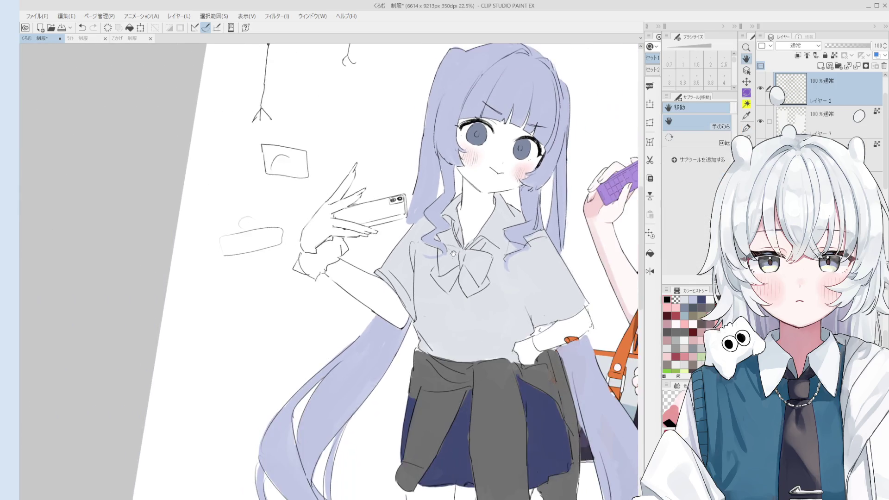
scroll(468, 272, up, 2)
key(p)
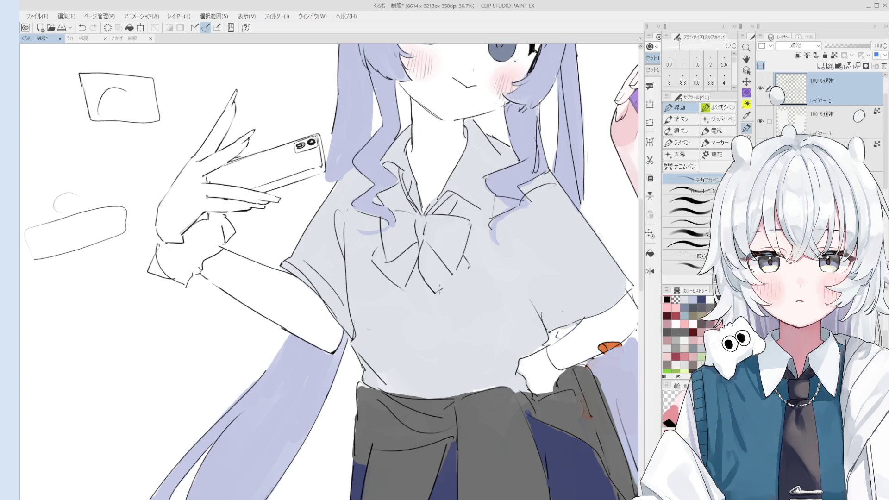
click(467, 268)
- Pan and zoom across the shirt, legs and shoes to review both girls' figures
key(h)
scroll(485, 261, down, 1)
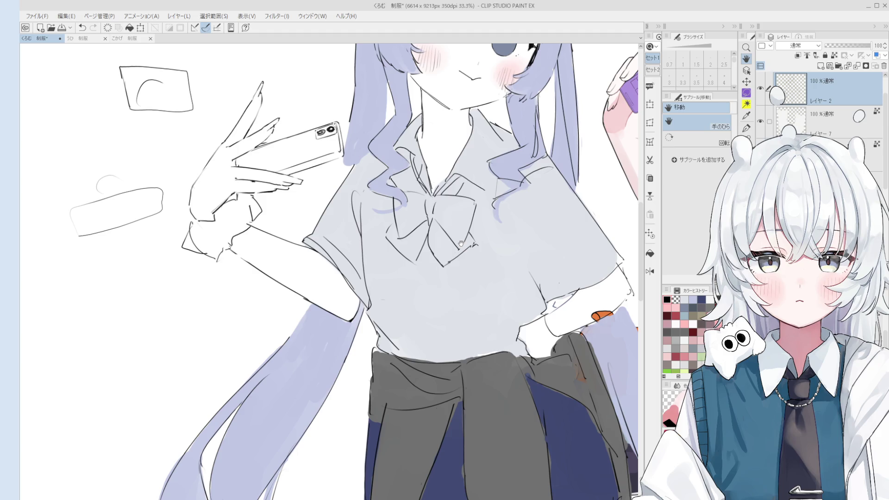
drag(460, 244, 446, 234)
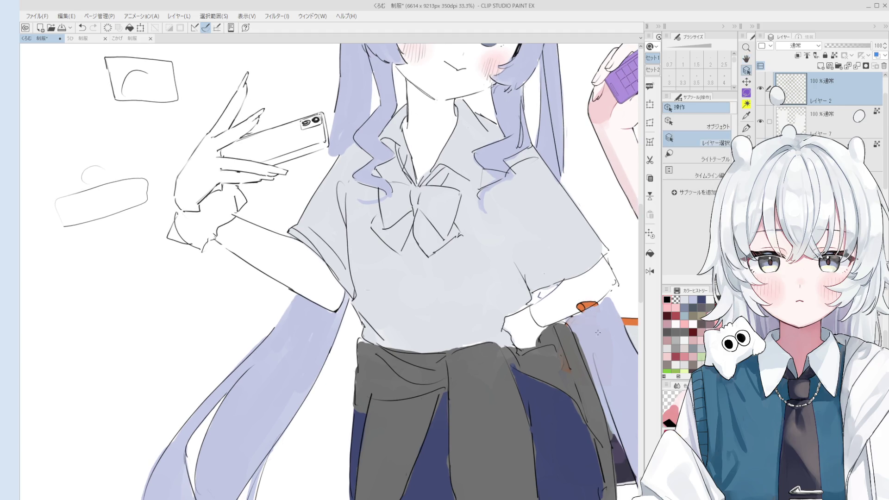
scroll(587, 326, down, 1)
key(e)
scroll(496, 278, up, 1)
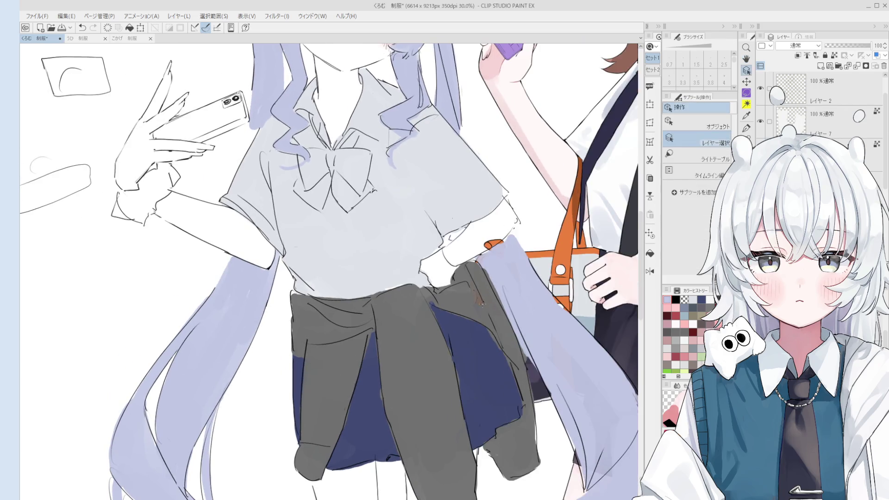
scroll(496, 278, down, 1)
key(b)
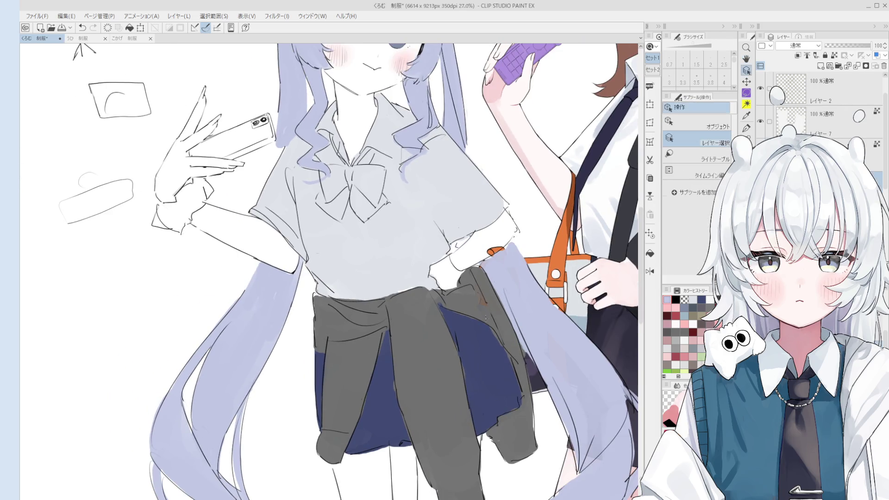
scroll(480, 310, down, 1)
scroll(479, 296, up, 3)
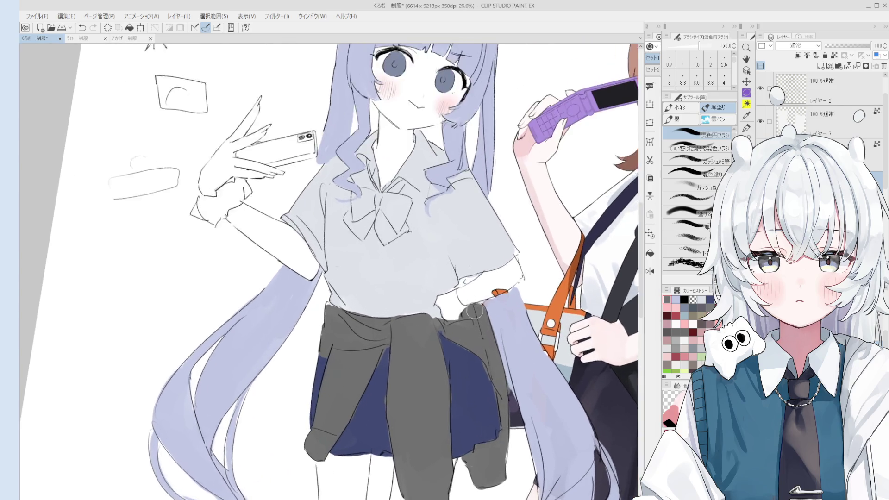
scroll(467, 262, down, 1)
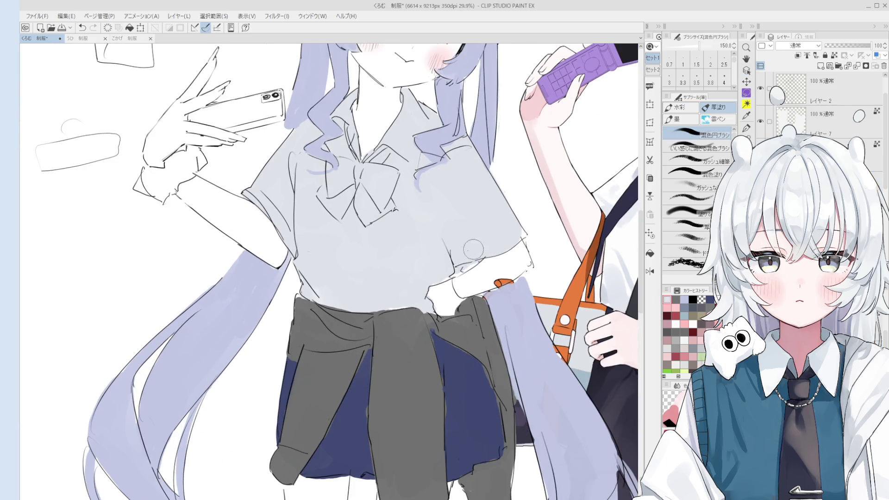
scroll(469, 254, down, 4)
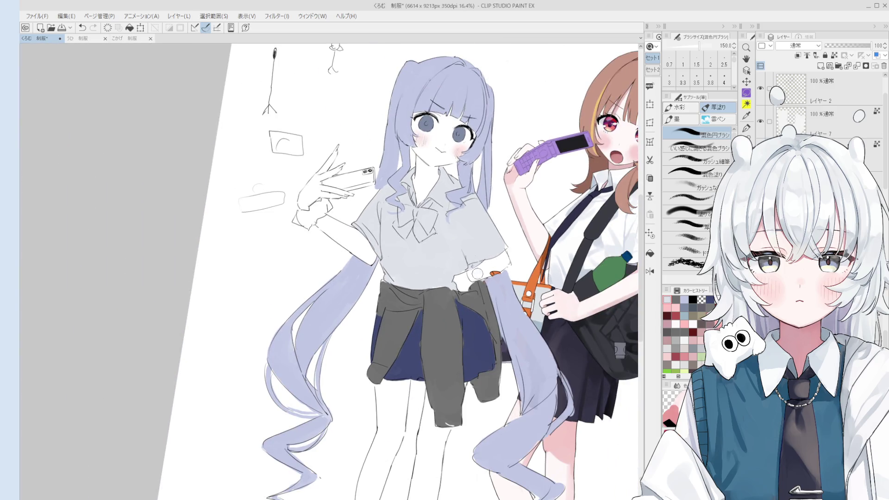
scroll(476, 318, down, 1)
drag(476, 318, 467, 273)
drag(471, 320, 474, 279)
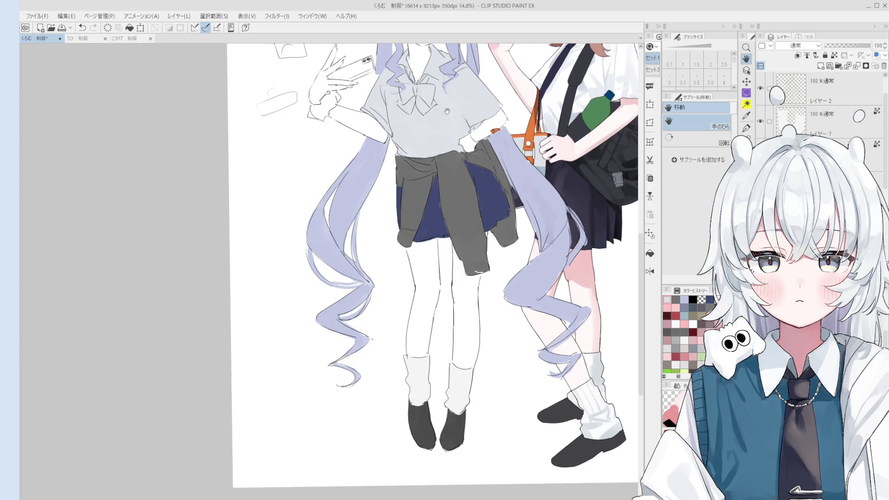
scroll(388, 149, up, 3)
scroll(388, 149, down, 3)
drag(522, 225, 510, 250)
- Centre the lavender-haired girl and sample a skin colour for painting her face
key(o)
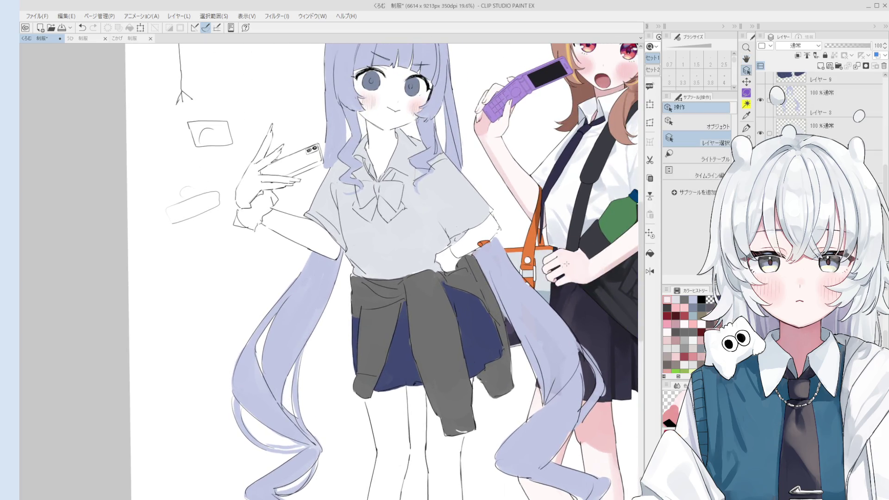
scroll(510, 250, up, 3)
scroll(807, 122, down, 1)
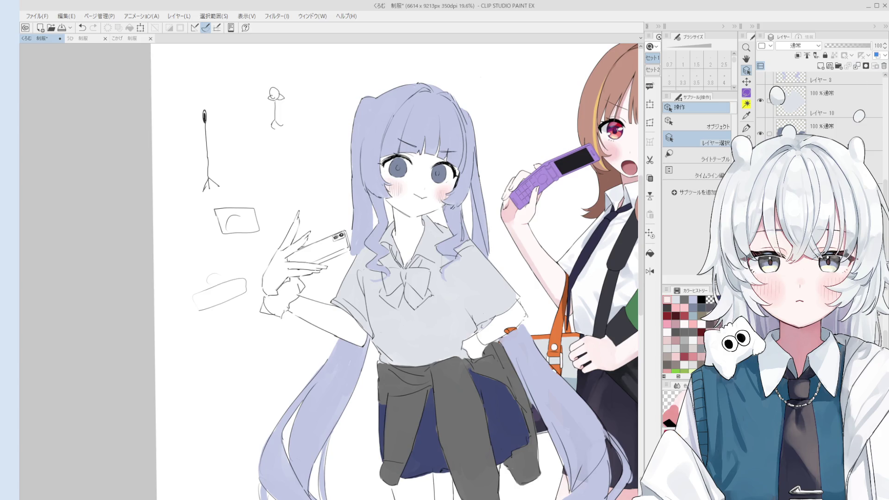
key(h)
drag(417, 263, 465, 307)
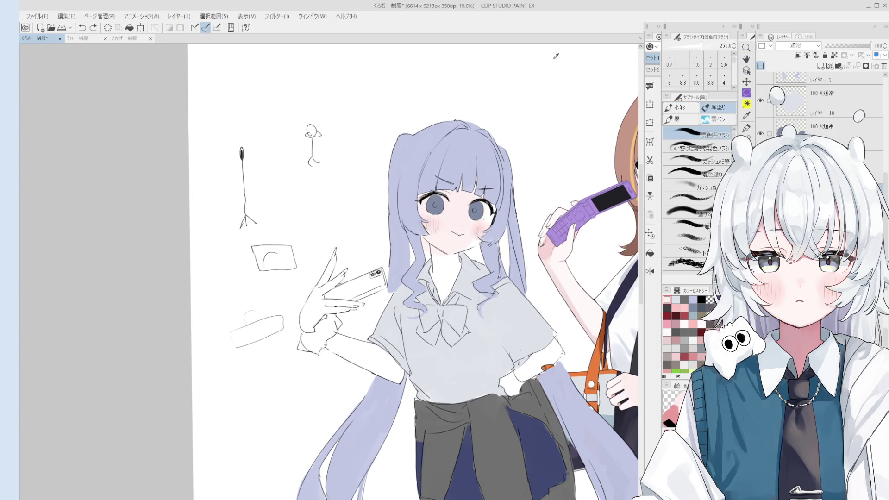
scroll(458, 175, up, 1)
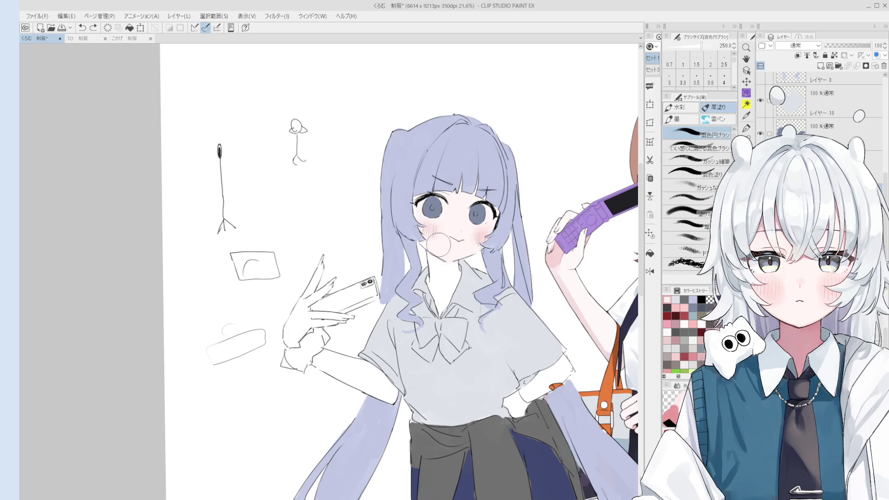
alt+click(438, 244)
key(bracketleft)
key(bracketleft)
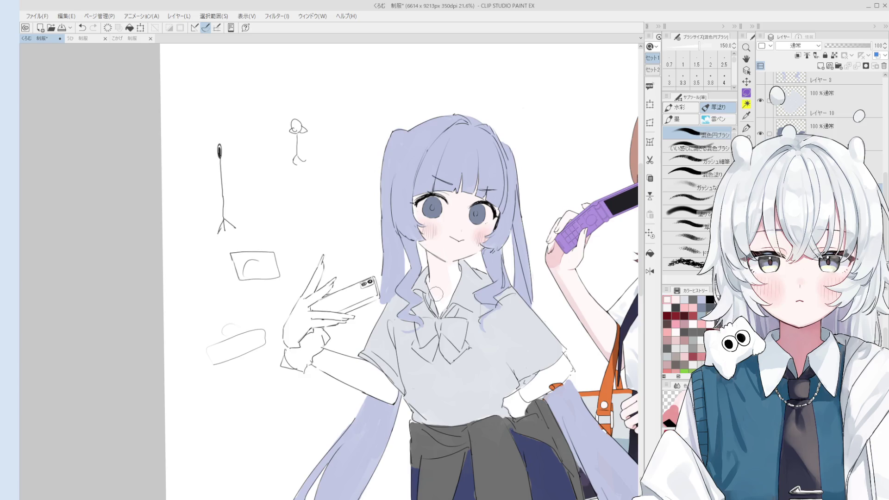
key(e)
scroll(481, 246, up, 3)
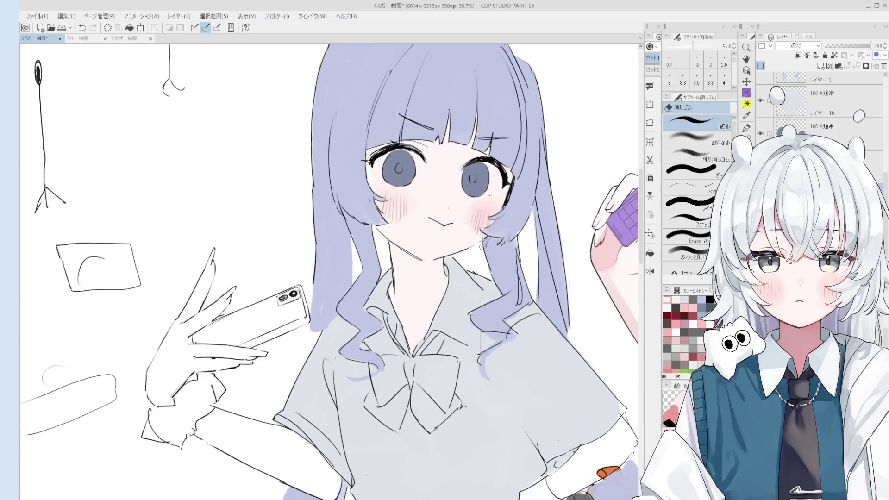
key(b)
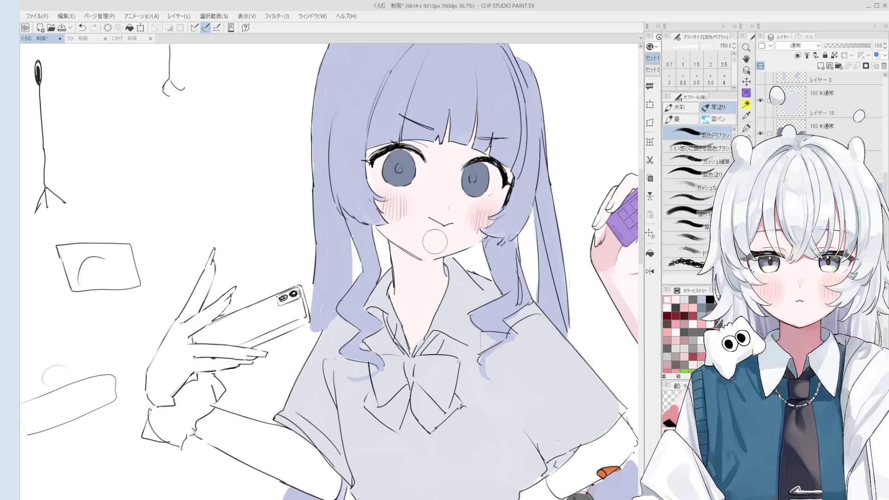
scroll(458, 231, up, 3)
key(o)
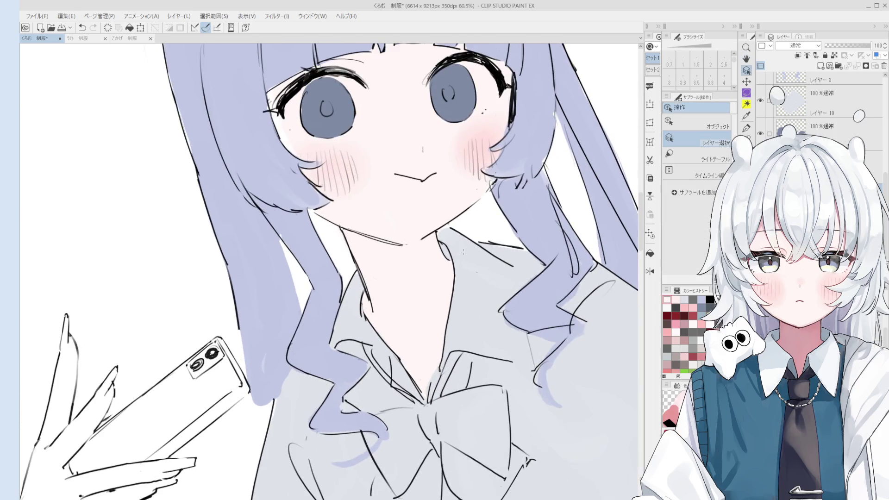
scroll(398, 187, up, 4)
click(508, 342)
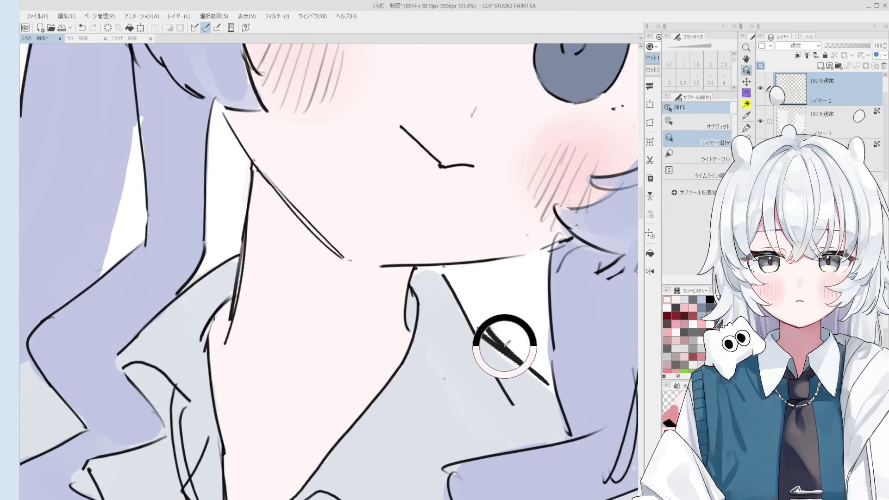
key(e)
drag(486, 324, 550, 387)
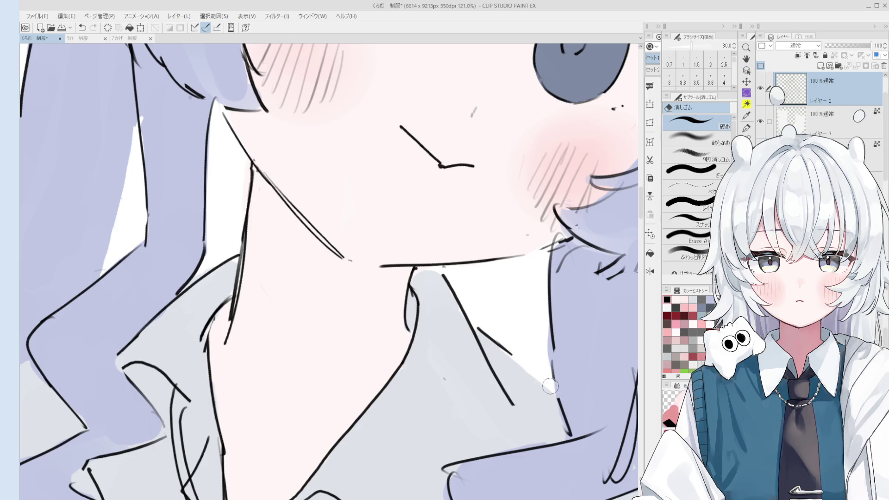
key(p)
scroll(523, 368, down, 3)
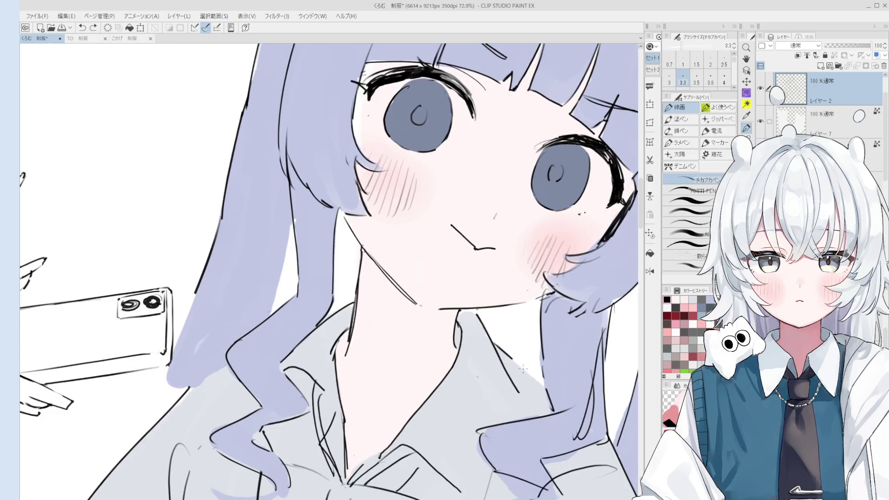
scroll(551, 334, down, 2)
key(e)
key(p)
key(e)
key(p)
key(bracketright)
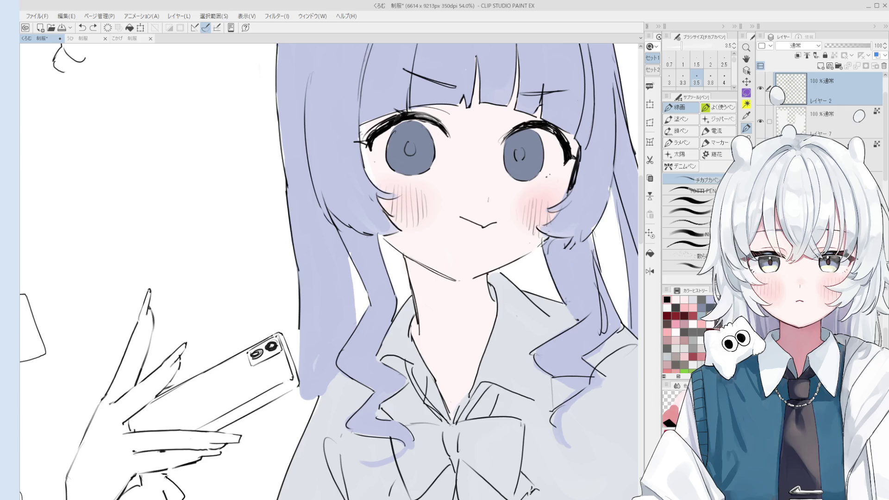
key(bracketleft)
scroll(537, 245, up, 2)
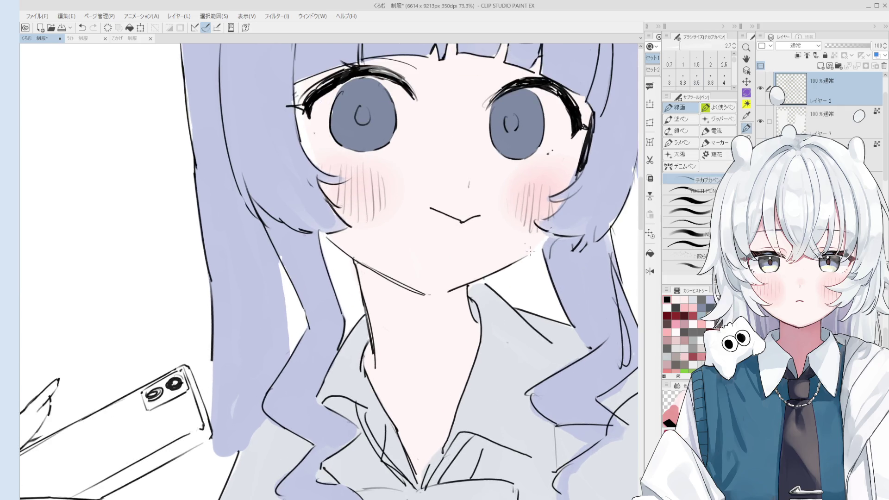
key(h)
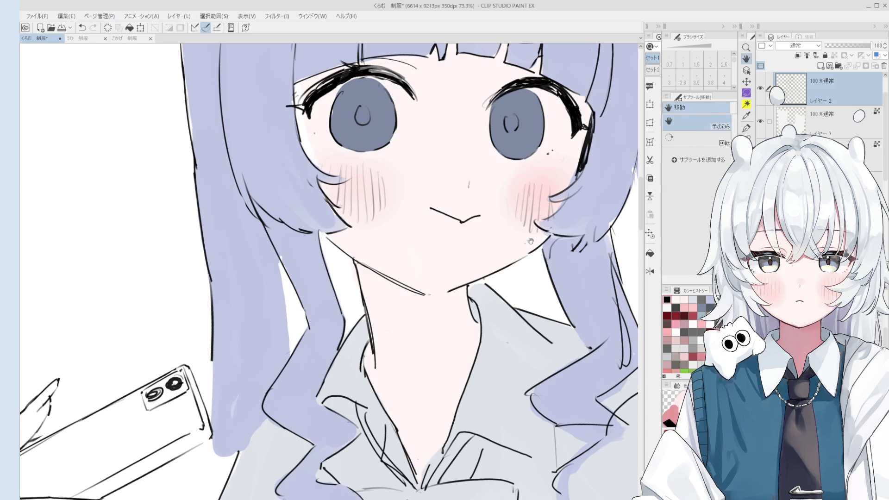
drag(528, 252, 527, 254)
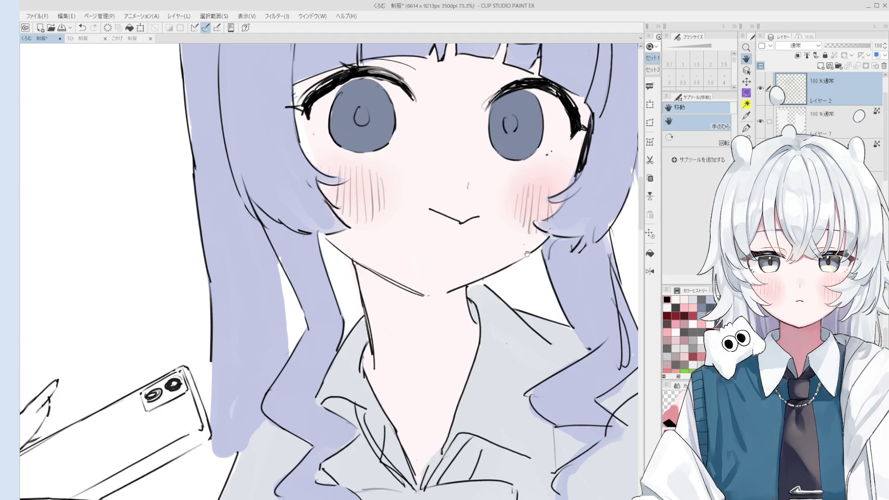
- Erase stray hair strokes beside the right cheek, undoing the last stroke
drag(527, 253, 525, 271)
key(e)
scroll(579, 268, up, 2)
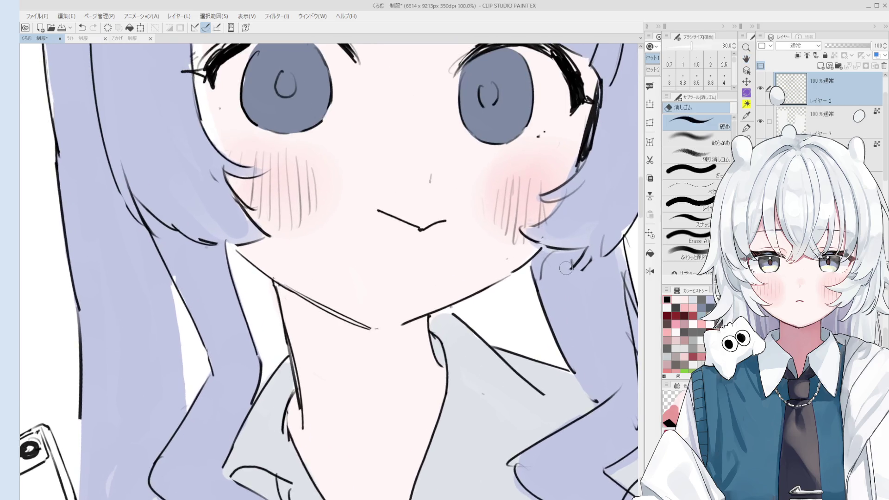
drag(579, 268, 586, 252)
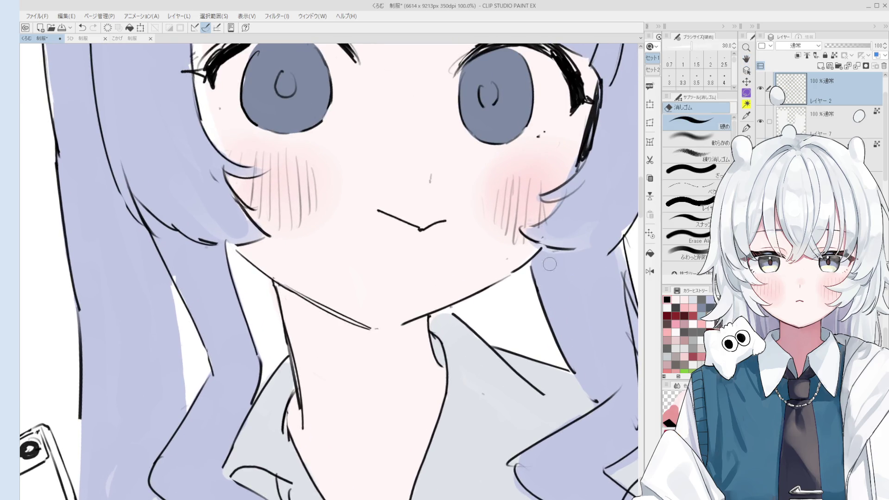
key(p)
key(ctrl+z)
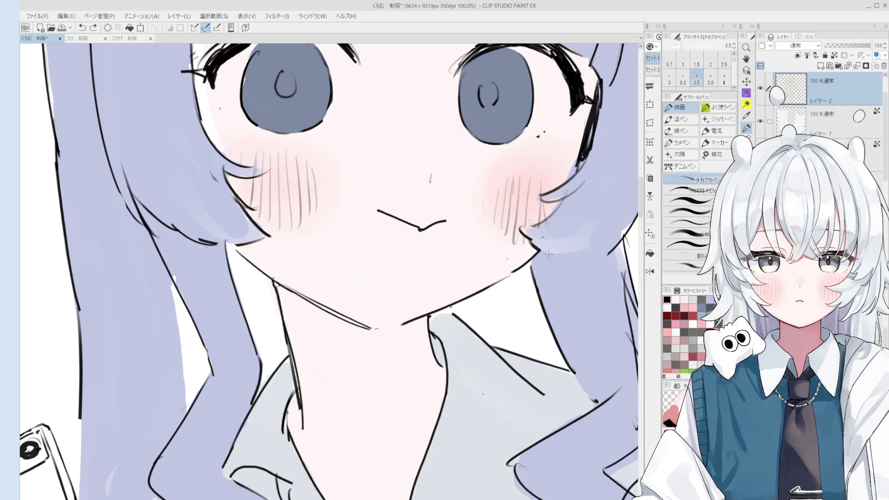
- Touch up the cheek area with eraser and pen, then zoom back out
scroll(533, 240, down, 3)
key(e)
scroll(552, 240, up, 1)
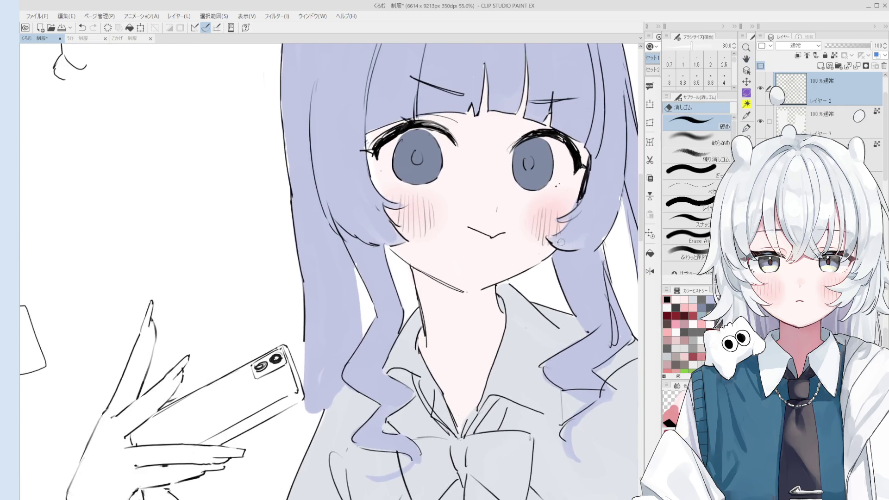
scroll(552, 240, up, 2)
key(p)
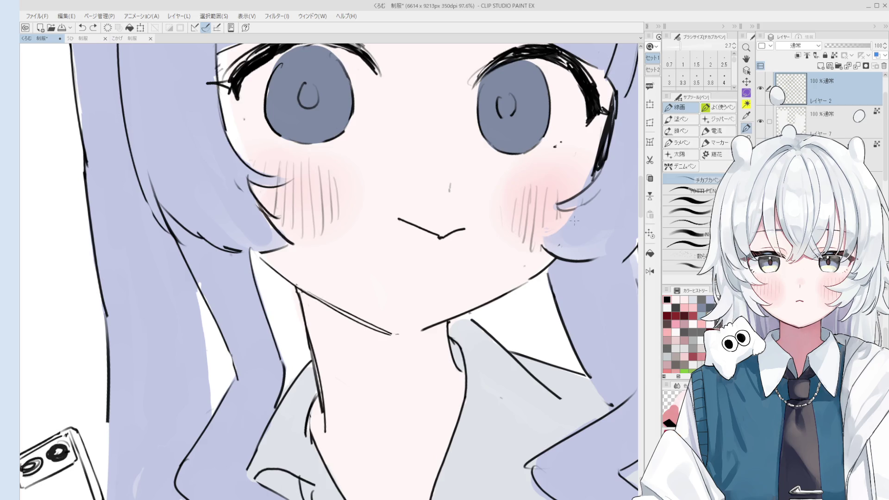
scroll(551, 239, down, 2)
key(h)
scroll(542, 232, down, 2)
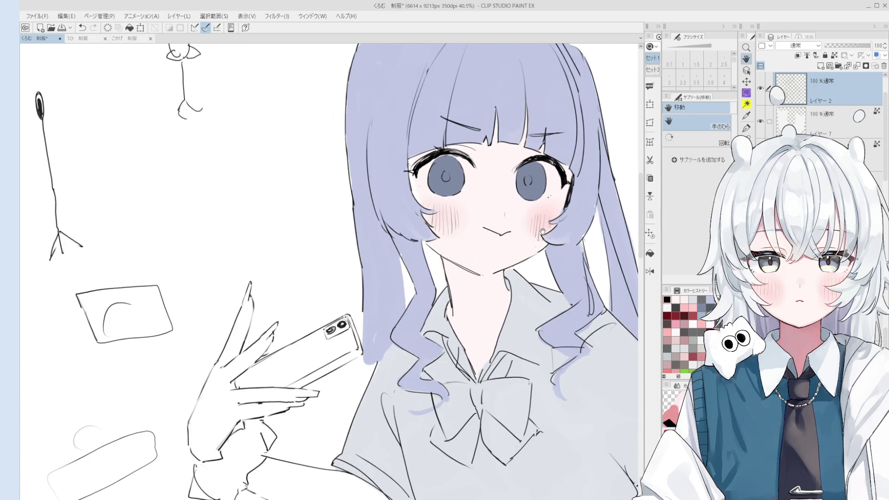
key(p)
scroll(443, 262, up, 3)
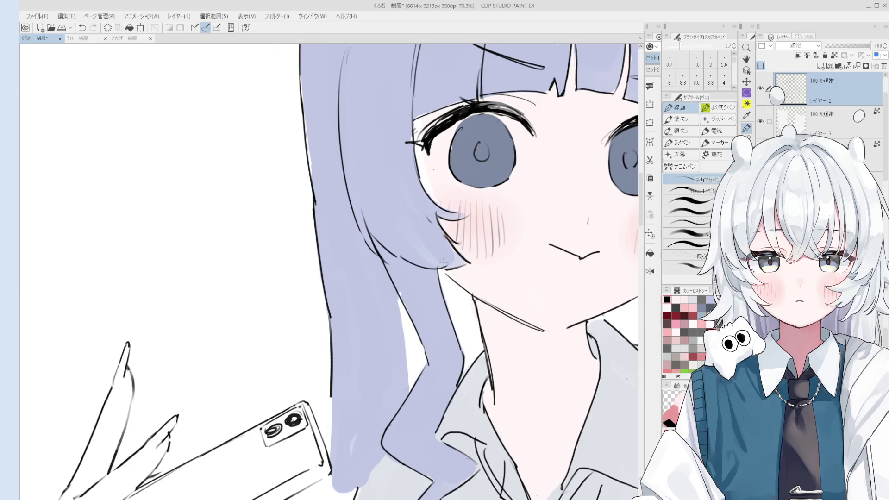
scroll(443, 262, down, 3)
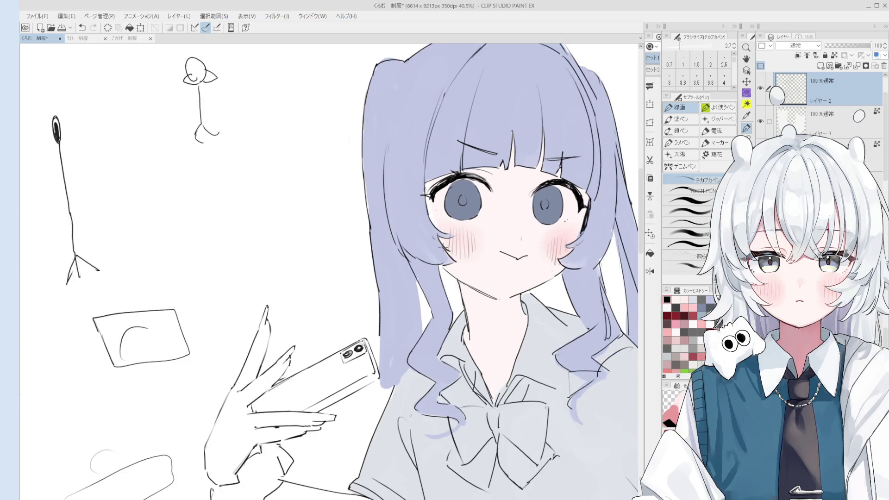
key(h)
scroll(541, 269, down, 1)
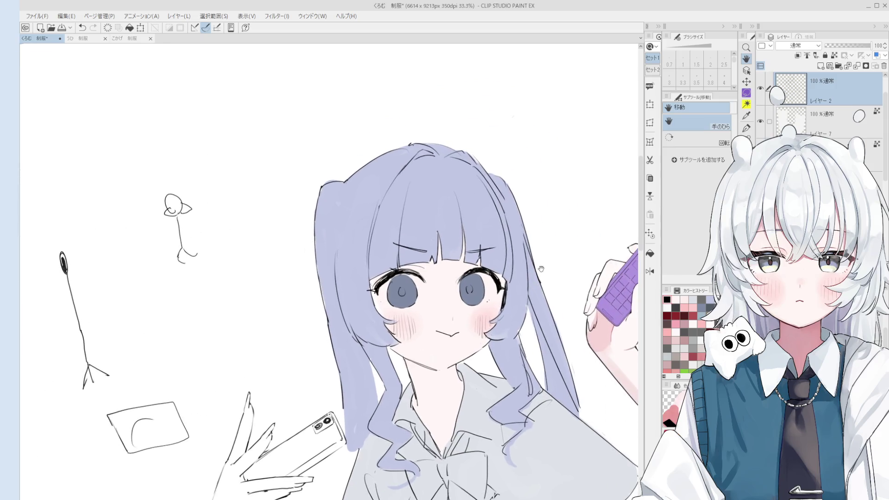
key(e)
scroll(541, 269, up, 4)
scroll(525, 268, down, 3)
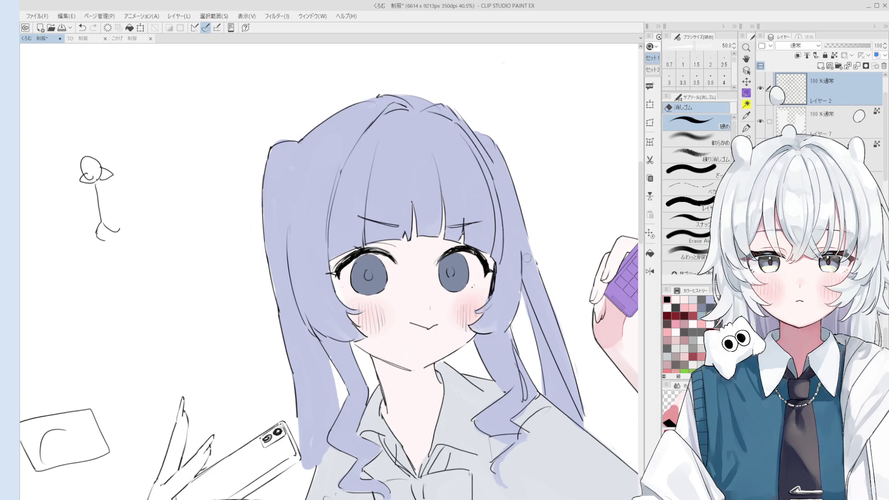
key(p)
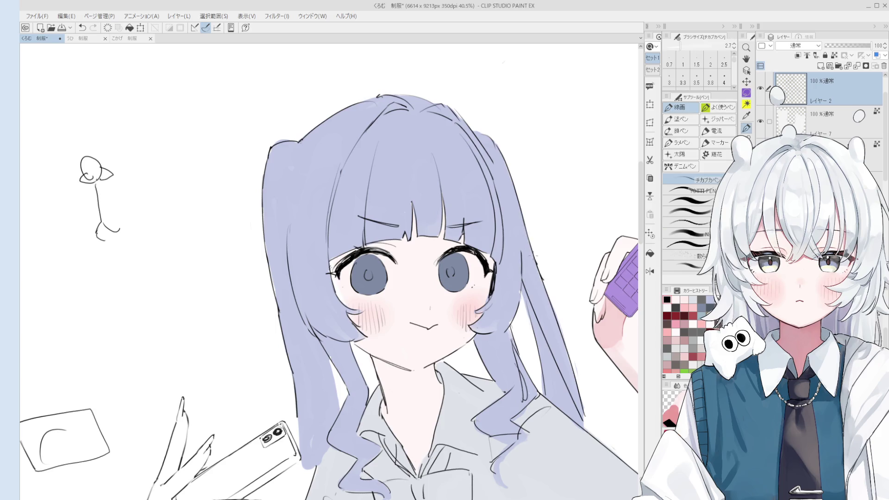
key(e)
scroll(546, 274, down, 2)
scroll(513, 192, up, 2)
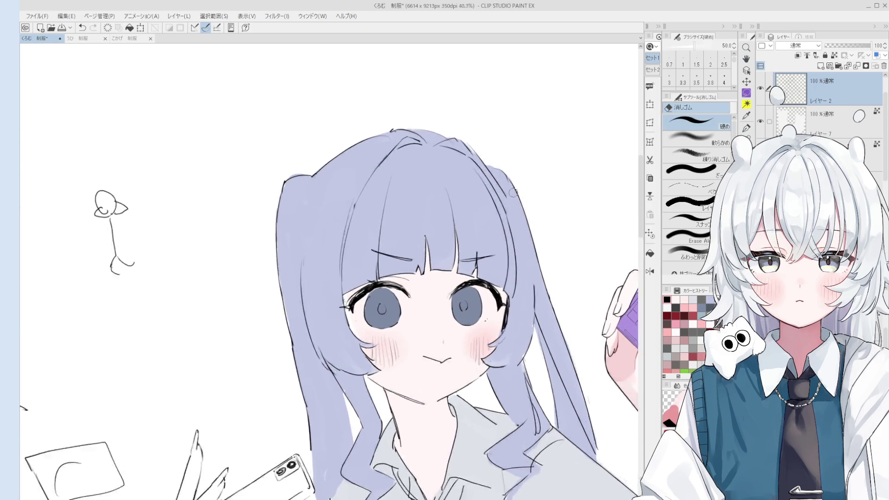
key(p)
scroll(509, 203, up, 3)
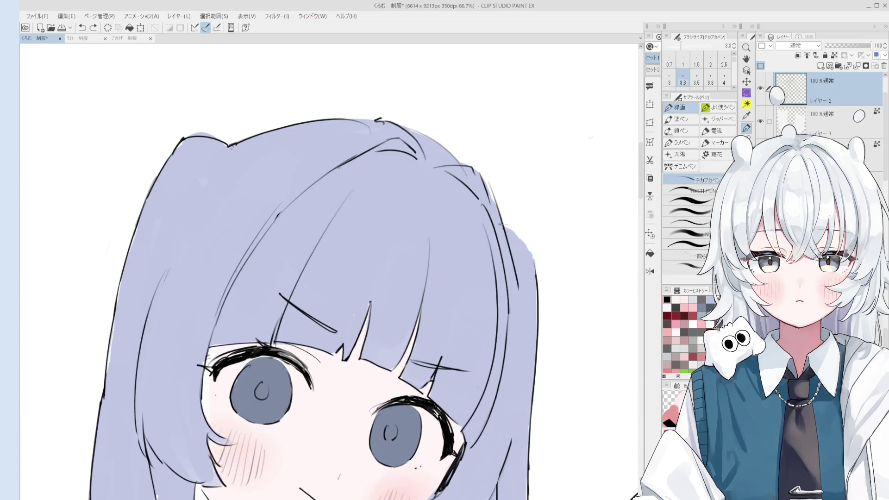
scroll(503, 225, down, 2)
scroll(499, 228, up, 4)
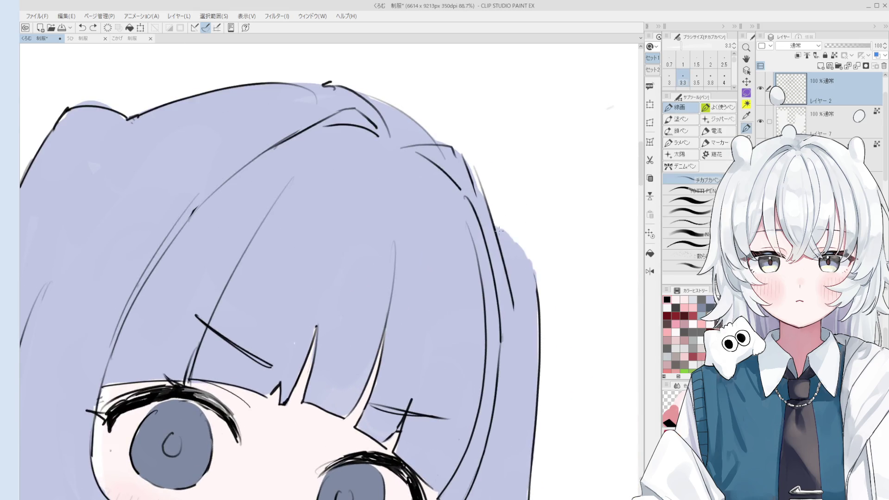
scroll(498, 230, down, 2)
scroll(477, 204, up, 1)
key(e)
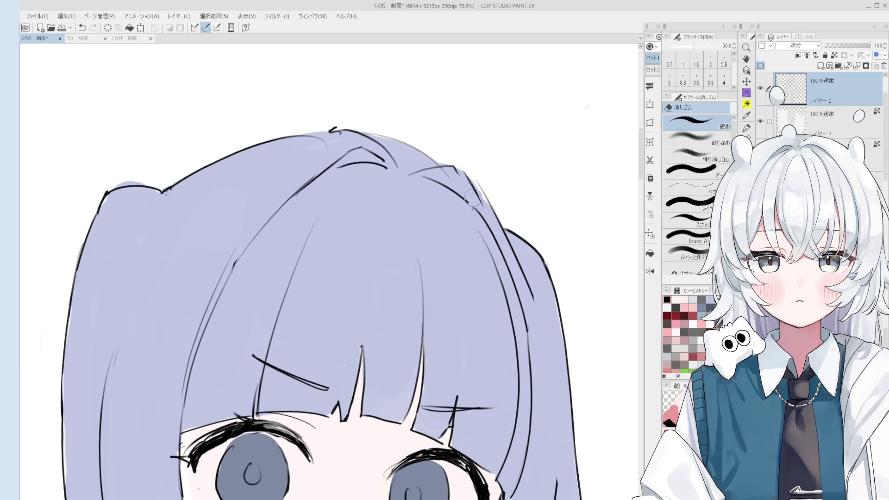
key(p)
scroll(486, 196, down, 1)
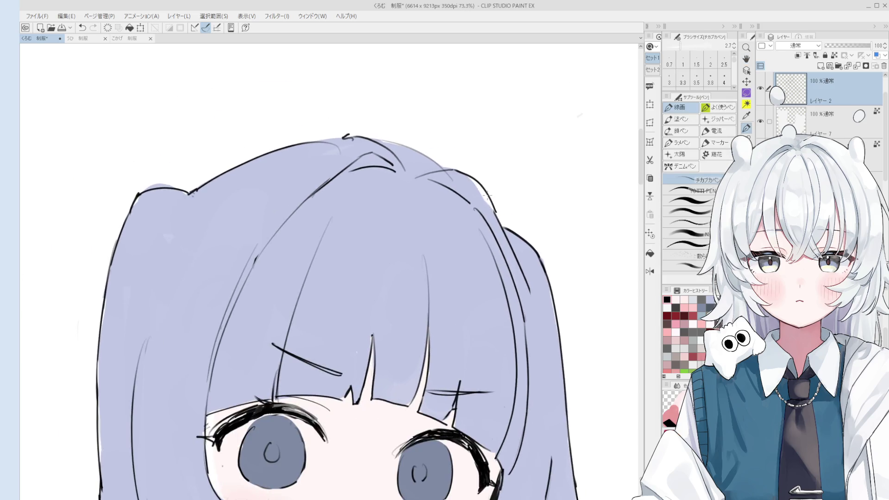
scroll(487, 199, down, 4)
drag(521, 276, 534, 253)
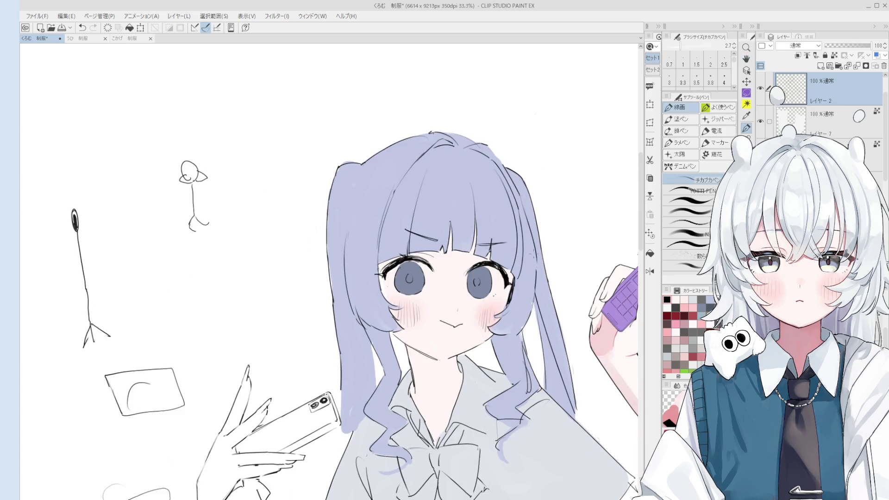
scroll(534, 254, down, 1)
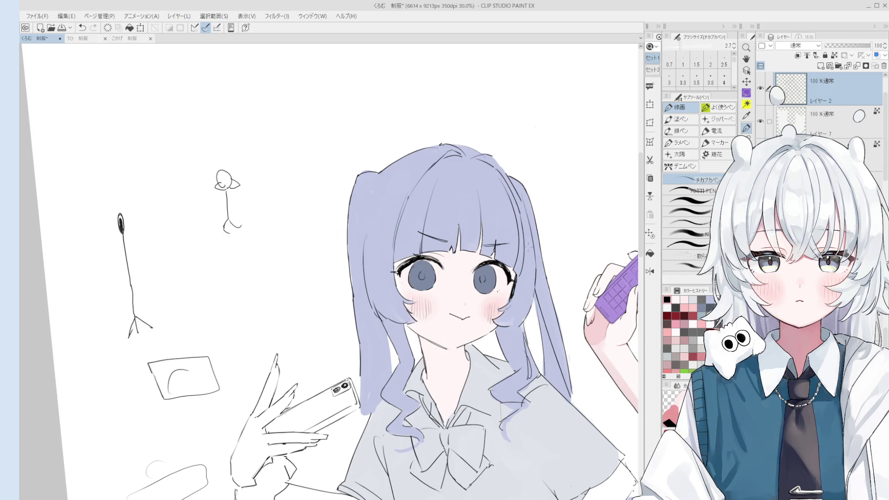
scroll(534, 253, down, 1)
scroll(532, 254, down, 1)
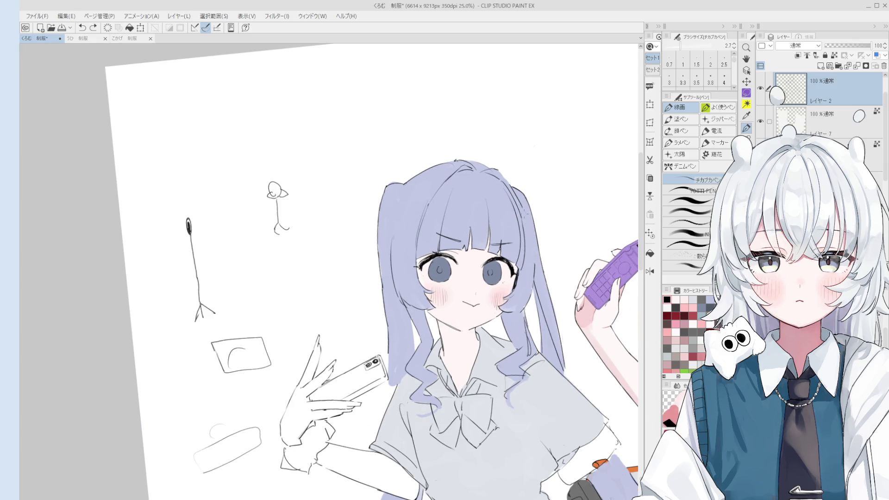
scroll(533, 254, down, 1)
scroll(532, 255, up, 4)
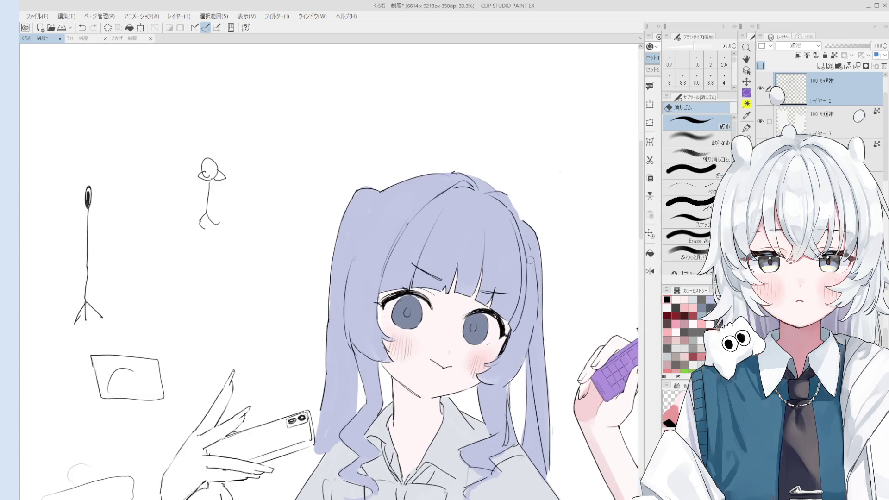
scroll(528, 236, down, 2)
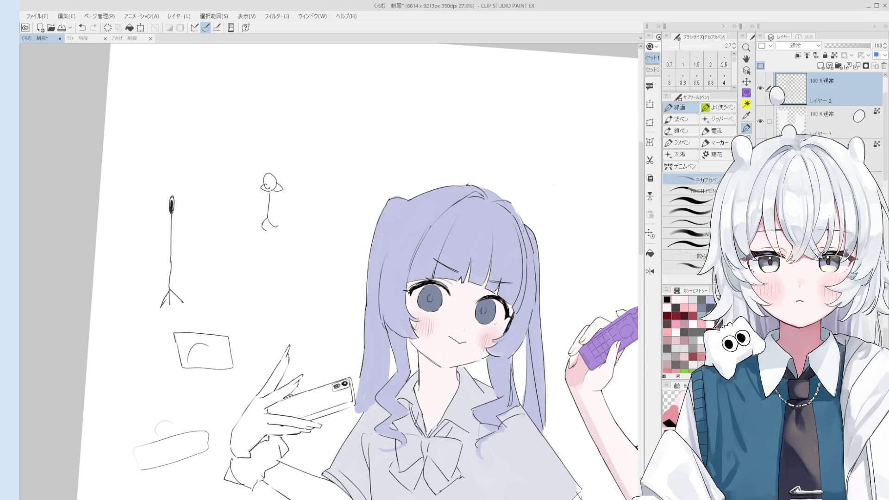
- Select the skin layer and paint soft pink onto the selfie hand with the 混色円ブラシ brush
key(o)
scroll(332, 301, down, 3)
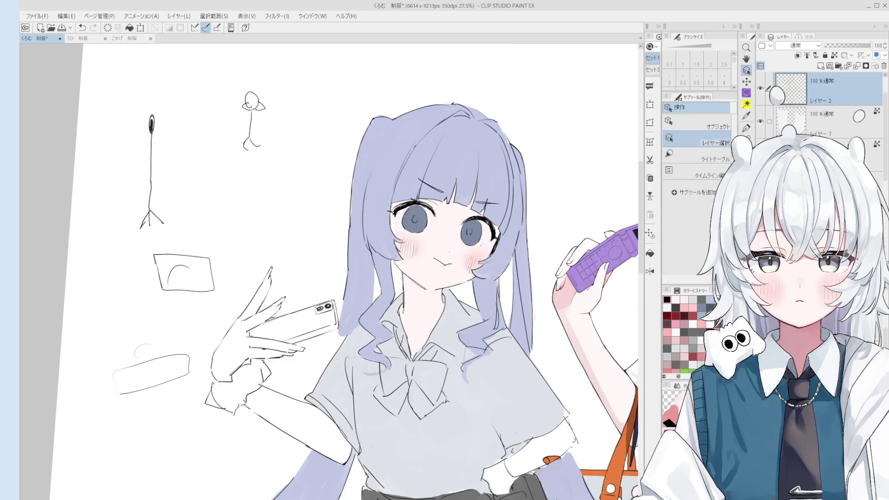
click(437, 271)
drag(437, 271, 506, 236)
key(b)
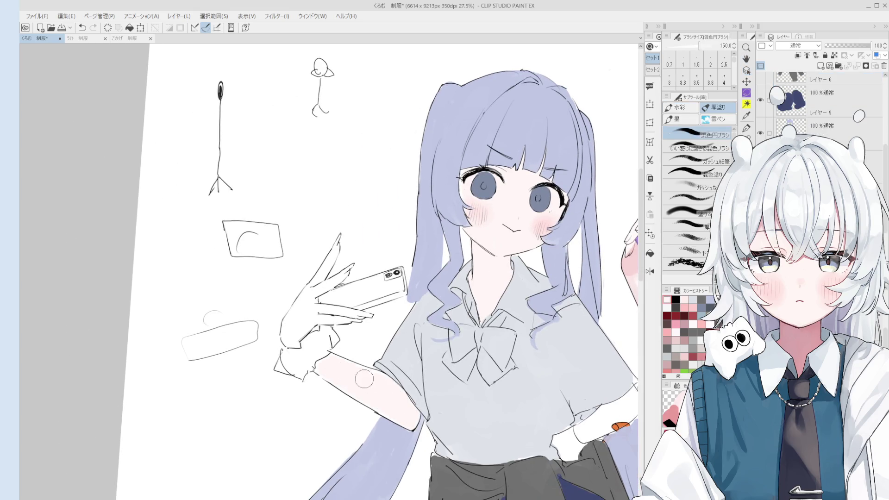
drag(370, 402, 409, 415)
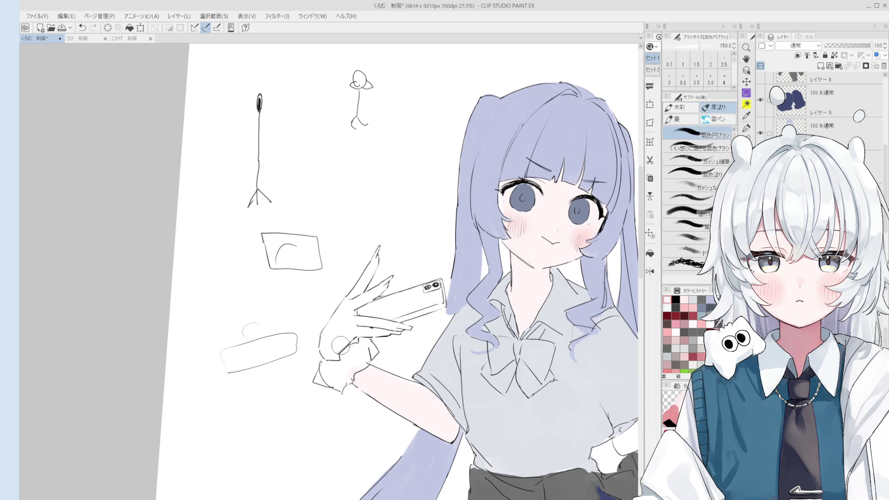
mouse_move(339, 345)
mouse_down()
mouse_move(330, 341)
mouse_move(348, 330)
mouse_move(382, 387)
mouse_up()
- Shrink the brush to 60 and paint pink skin onto the index and middle fingers
key(bracketleft)
key(bracketleft)
key(bracketleft)
key(bracketleft)
mouse_move(366, 276)
mouse_down()
mouse_move(374, 262)
mouse_move(333, 327)
mouse_move(346, 313)
mouse_up()
drag(370, 270, 343, 341)
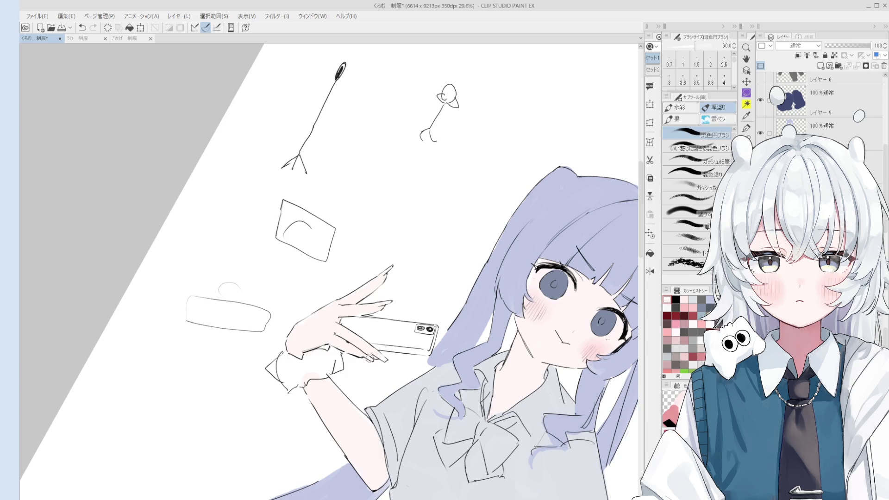
key(e)
drag(377, 365, 389, 323)
scroll(389, 323, down, 4)
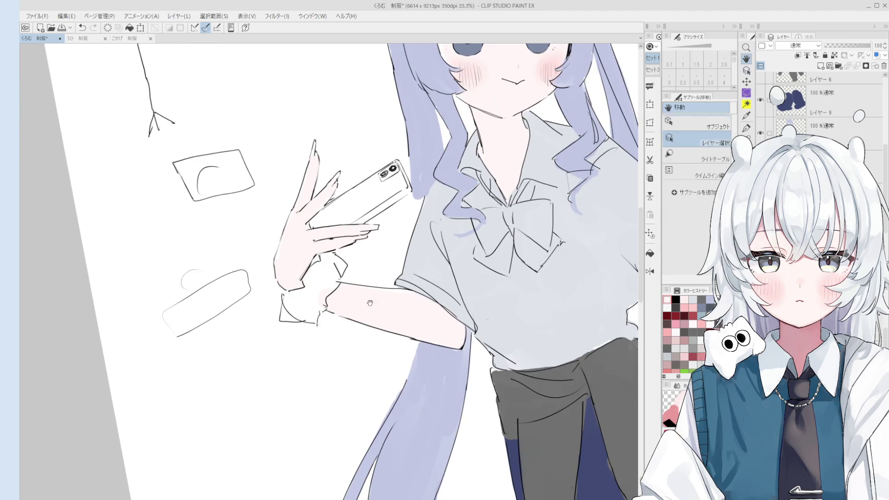
scroll(458, 278, up, 1)
key(b)
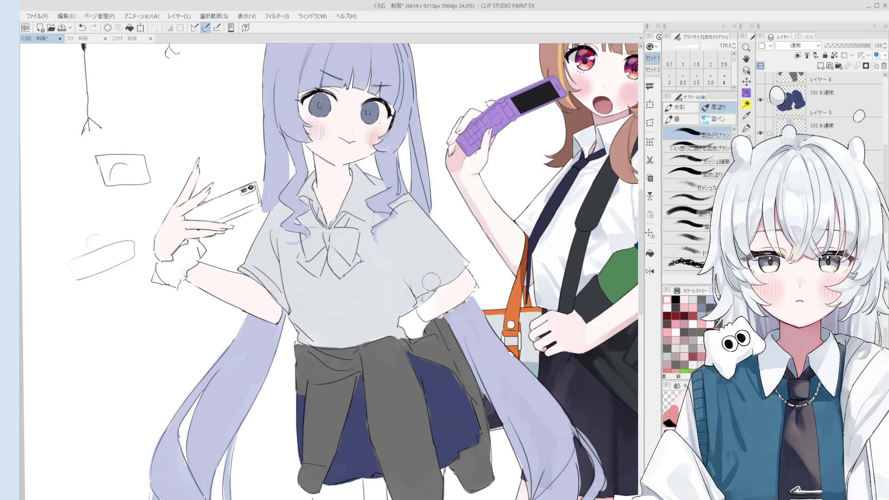
scroll(431, 280, down, 2)
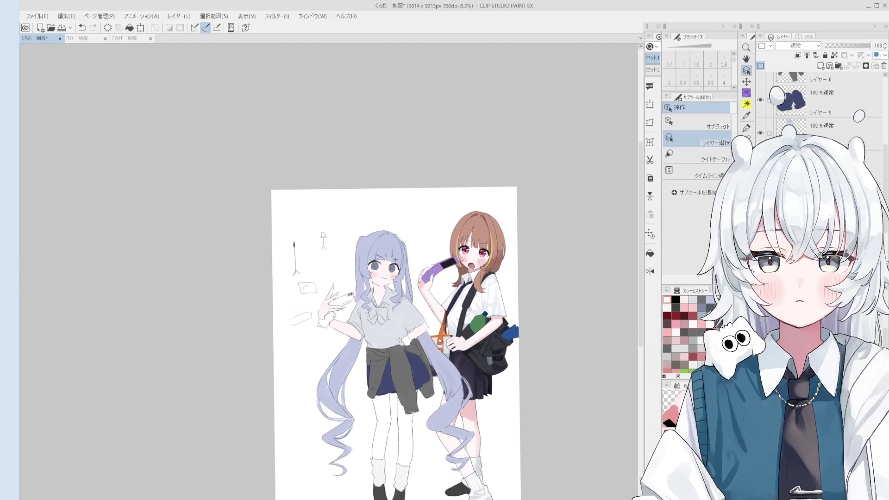
- Select the waist layer and touch up paint near the arm with the mixing brush at 60
key(o)
click(419, 333)
key(b)
scroll(435, 332, up, 4)
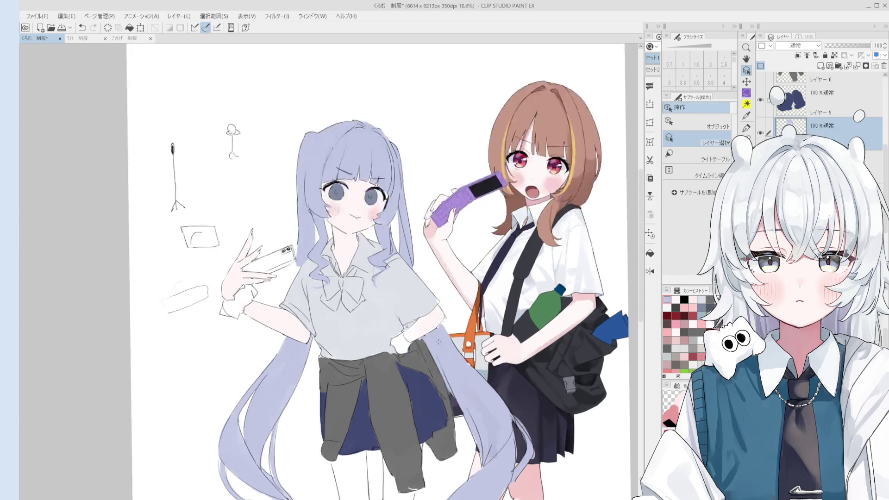
key(bracketleft)
mouse_move(435, 319)
mouse_down()
mouse_move(411, 337)
mouse_move(416, 331)
mouse_up()
- Switch to the Eraser, select レイヤー 2 and zoom out to the whole drawing
key(e)
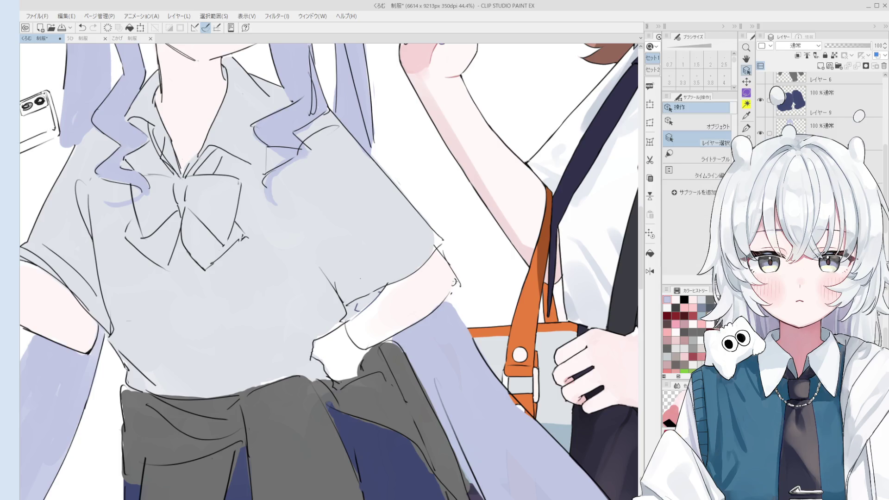
ctrl+shift+click(456, 282)
scroll(460, 276, down, 2)
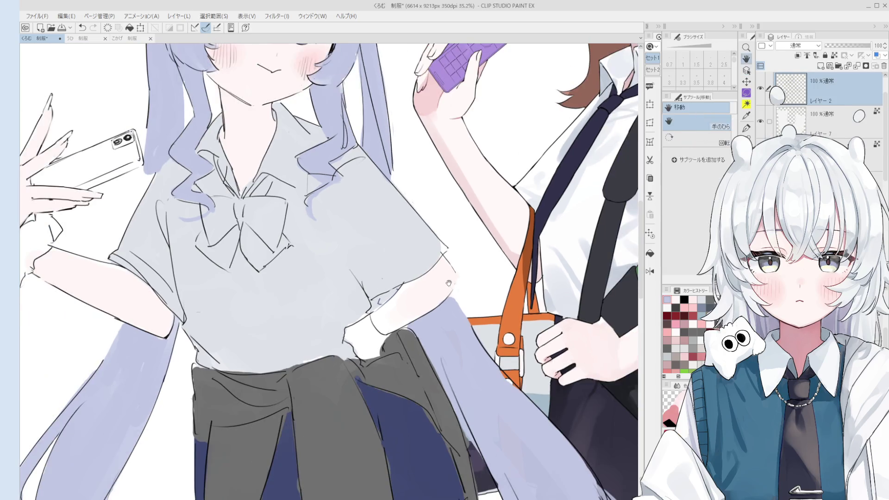
scroll(459, 273, down, 5)
mouse_move(427, 332)
mouse_down()
mouse_move(449, 347)
mouse_move(455, 283)
mouse_move(409, 323)
mouse_move(417, 283)
mouse_up()
scroll(416, 284, down, 1)
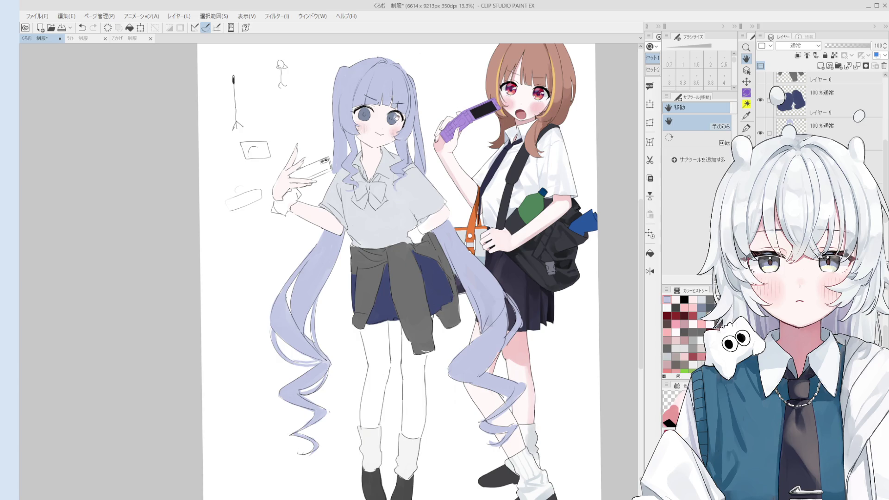
scroll(362, 128, up, 2)
key(b)
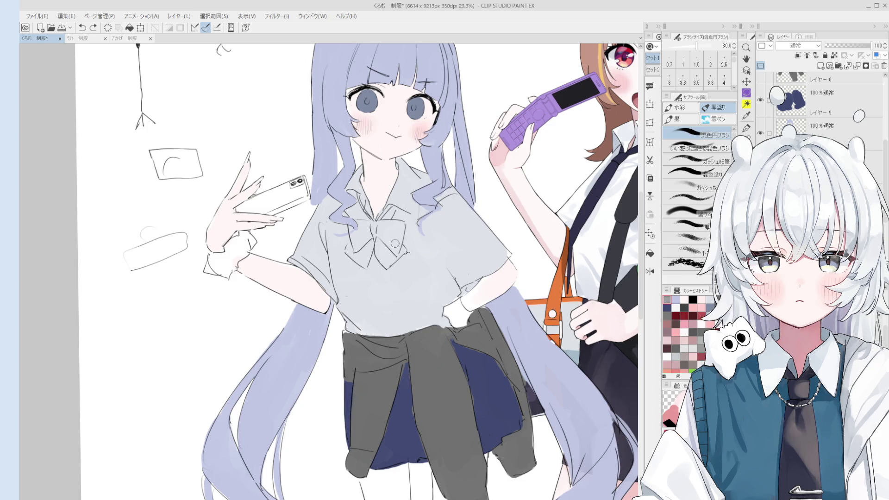
key(h)
drag(391, 282, 401, 265)
key(o)
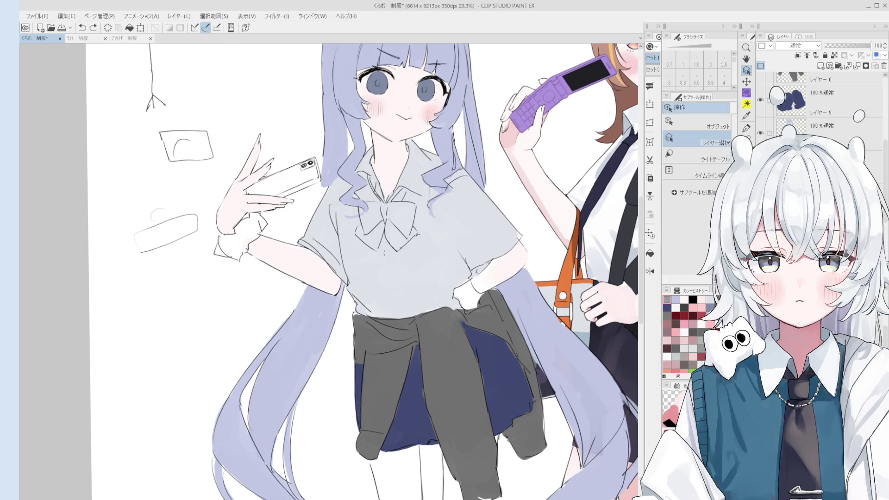
click(391, 280)
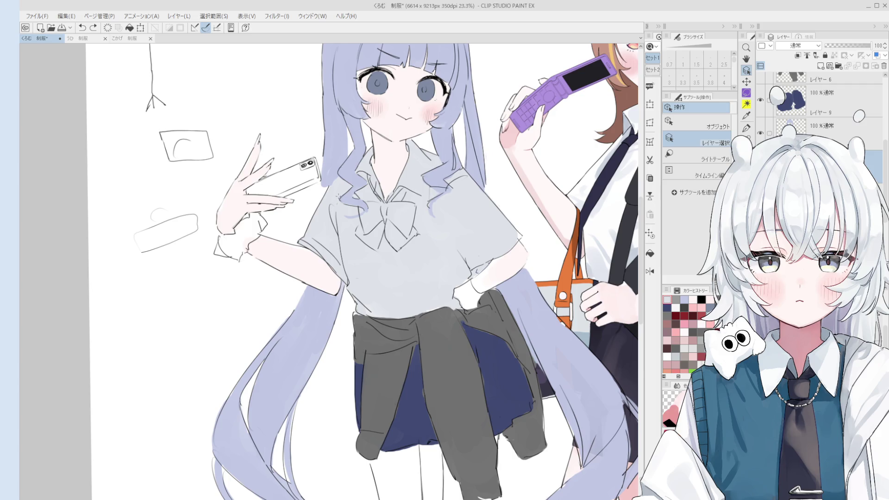
- Add a new raster layer and pan the view to show both girls
scroll(198, 296, down, 3)
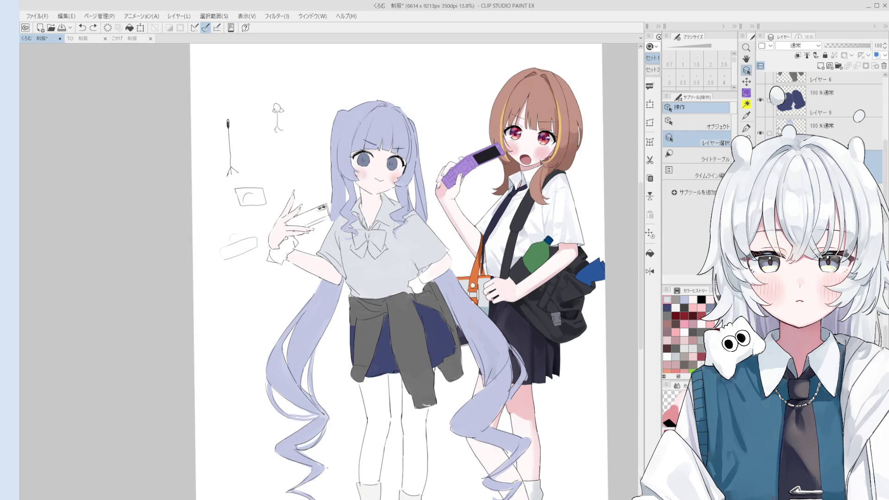
scroll(815, 115, up, 3)
click(818, 68)
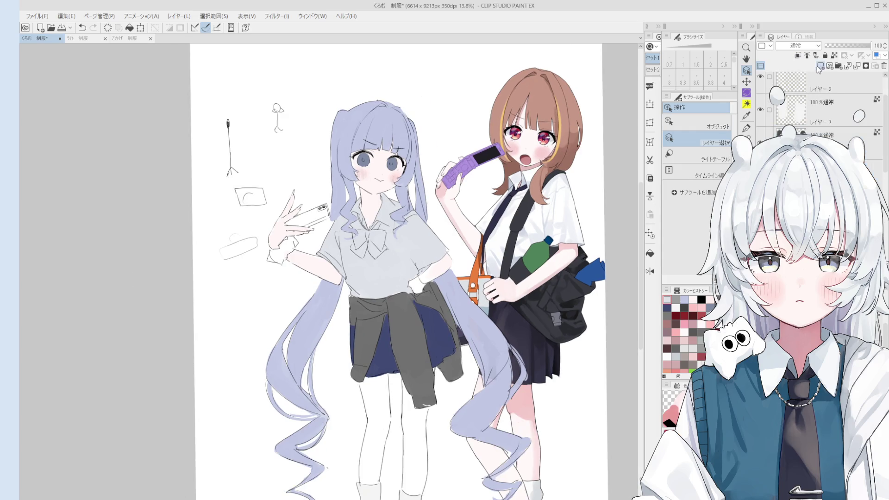
key(h)
drag(385, 321, 422, 344)
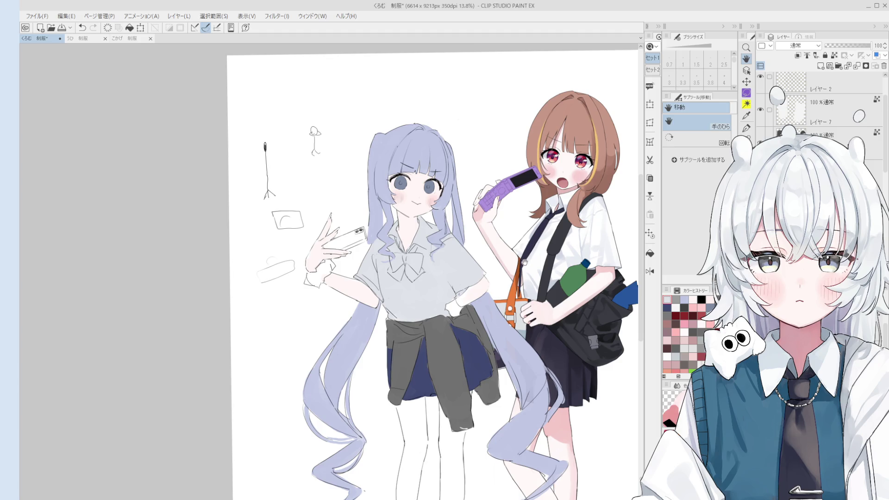
- Zoom in on the bow and paint it and the collar below purple at brush size 50
drag(524, 266, 485, 261)
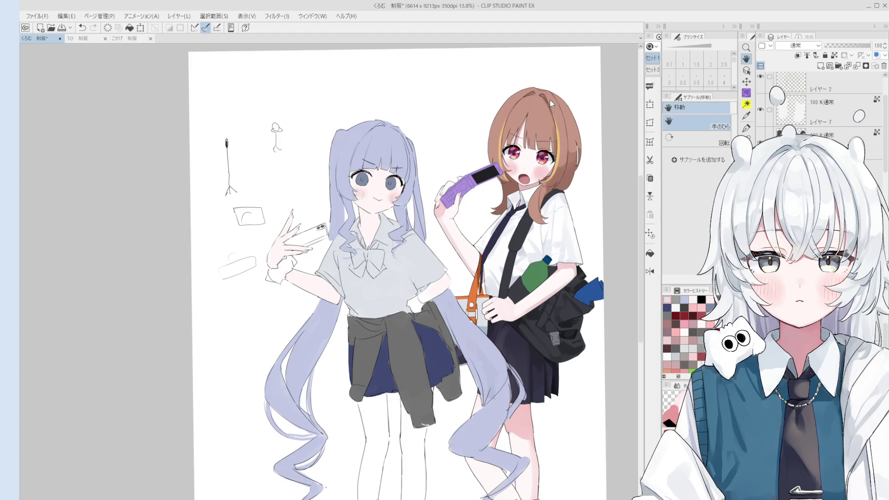
scroll(363, 234, up, 4)
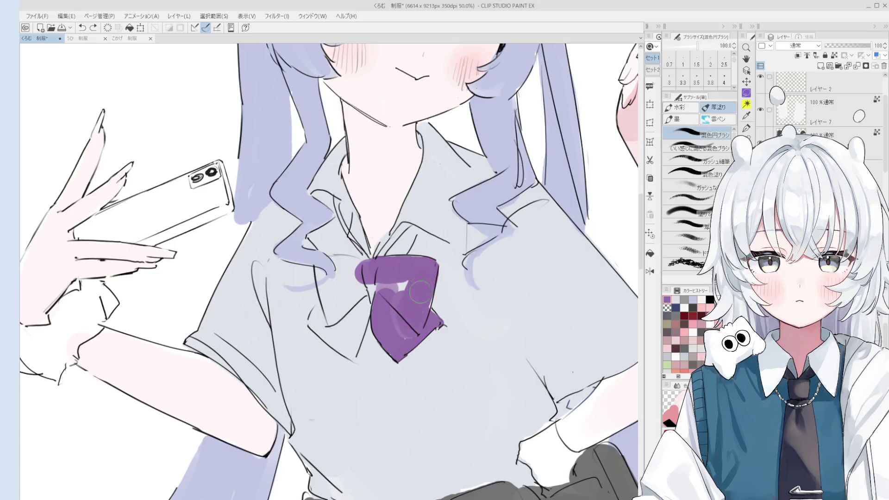
mouse_move(420, 291)
mouse_down()
mouse_move(421, 307)
mouse_move(384, 284)
mouse_up()
key(bracketleft)
mouse_move(334, 326)
mouse_down()
mouse_move(315, 311)
mouse_move(340, 345)
mouse_move(366, 303)
mouse_move(317, 334)
mouse_move(328, 335)
mouse_move(341, 357)
mouse_move(364, 361)
mouse_move(363, 347)
mouse_move(350, 341)
mouse_move(340, 352)
mouse_up()
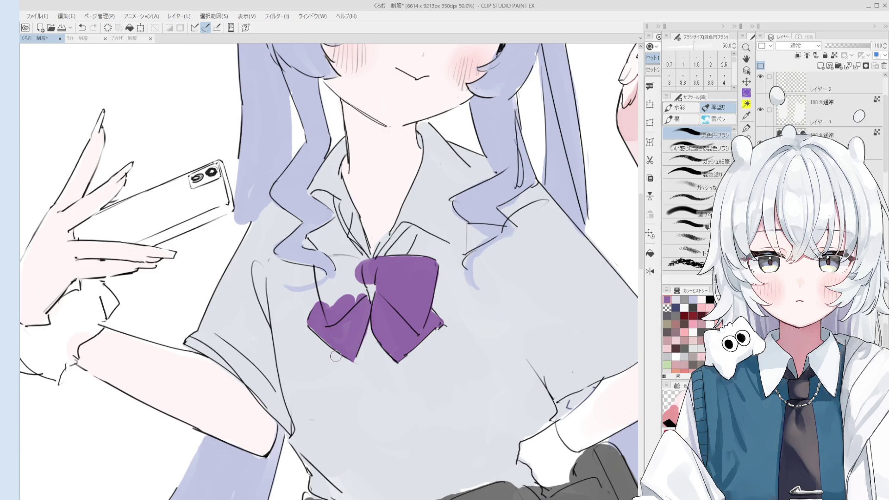
- Paint purple into the bow's left loop, knot and tail, undoing two stray strokes, then zoom out
mouse_move(327, 263)
mouse_down()
mouse_move(329, 303)
mouse_move(320, 301)
mouse_move(350, 291)
mouse_move(329, 264)
mouse_move(377, 253)
mouse_up()
mouse_move(413, 230)
mouse_down()
mouse_move(380, 264)
mouse_move(417, 226)
mouse_up()
key(ctrl+z)
drag(398, 254, 417, 226)
key(ctrl+z)
scroll(351, 282, down, 3)
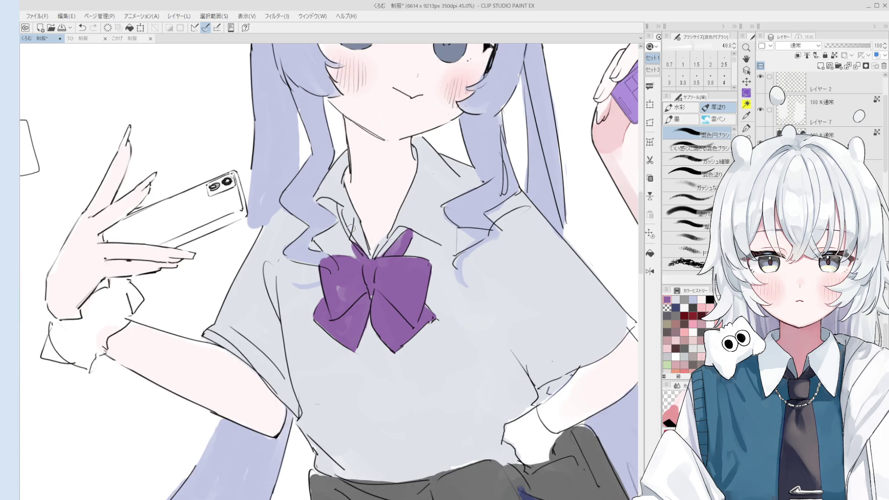
scroll(377, 260, down, 4)
drag(352, 278, 377, 260)
key(o)
scroll(378, 263, up, 1)
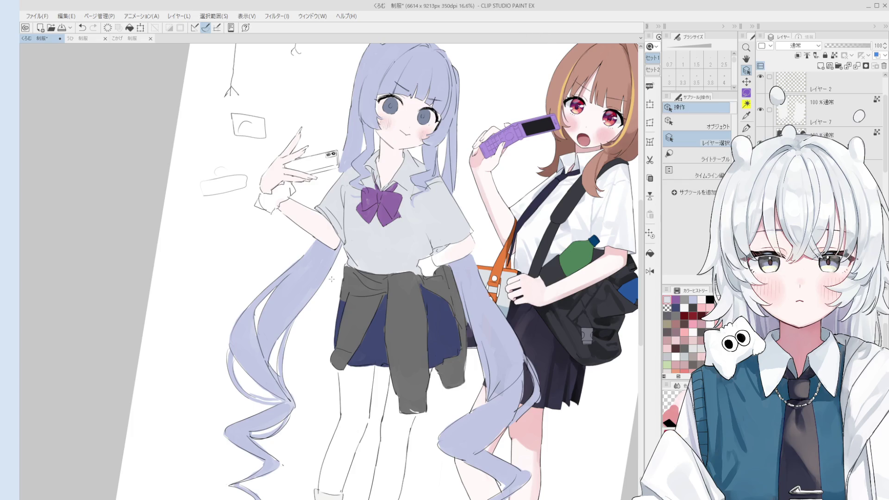
- Brighten the lavender-haired girl's shirt to white with the large 混色円ブラシ brush
key(b)
mouse_move(360, 282)
mouse_down()
mouse_move(384, 264)
mouse_move(351, 217)
mouse_up()
mouse_move(393, 232)
mouse_down()
mouse_move(348, 203)
mouse_move(403, 194)
mouse_move(398, 214)
mouse_move(420, 165)
mouse_up()
scroll(420, 165, up, 2)
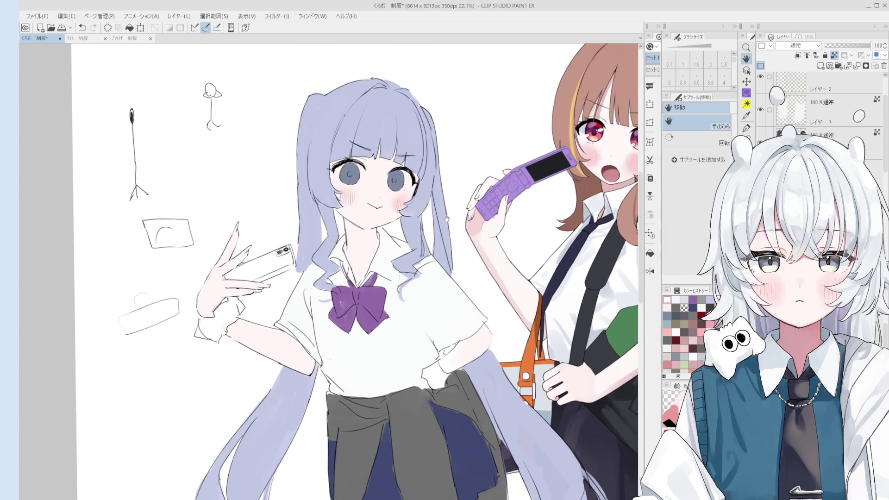
scroll(365, 186, down, 2)
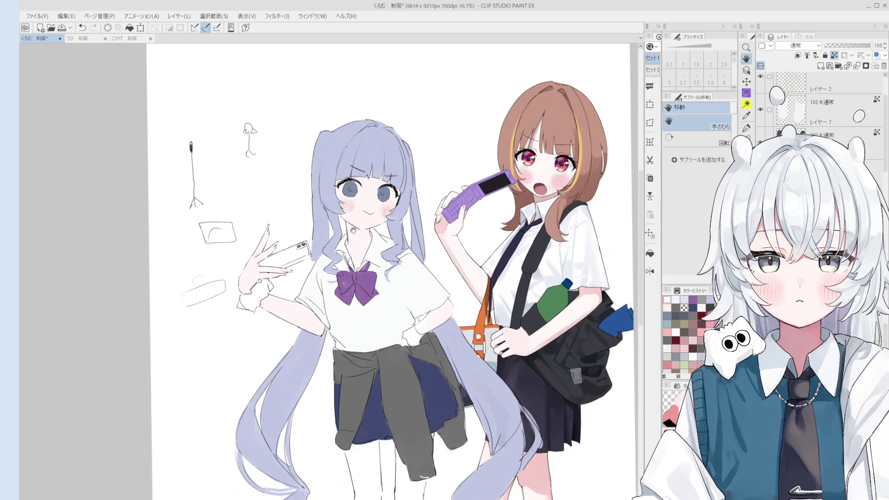
- Paint over the purple bow in dark grey
key(o)
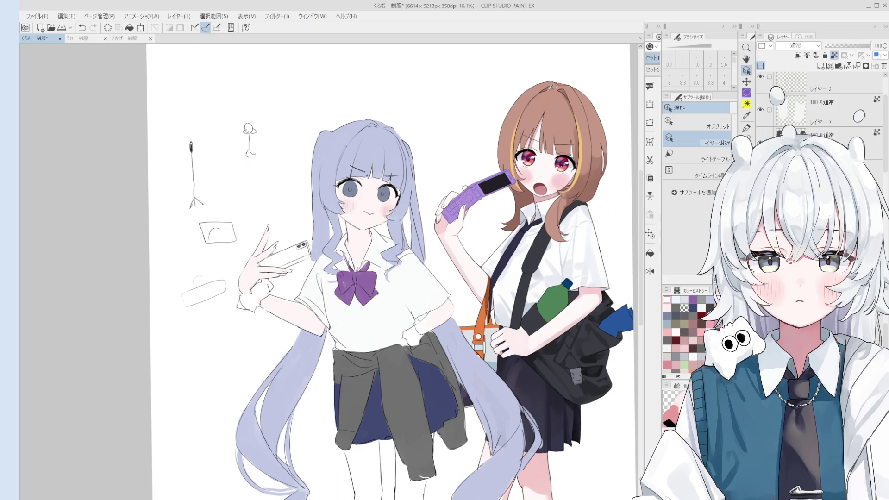
key(b)
mouse_move(343, 273)
mouse_down()
mouse_move(371, 296)
mouse_move(379, 277)
mouse_up()
key(o)
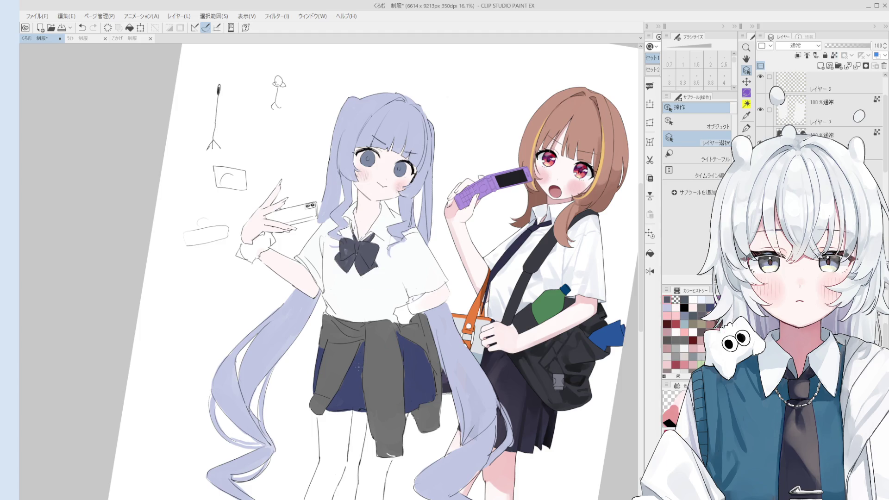
- Select the cardigan layer, paint the waist-tied jacket tan, then frame the cardigan and skirt
key(b)
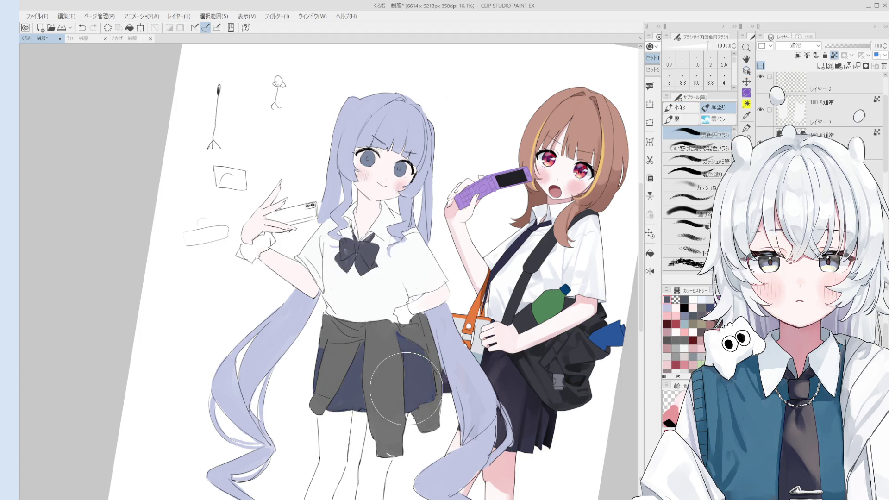
key(o)
click(376, 363)
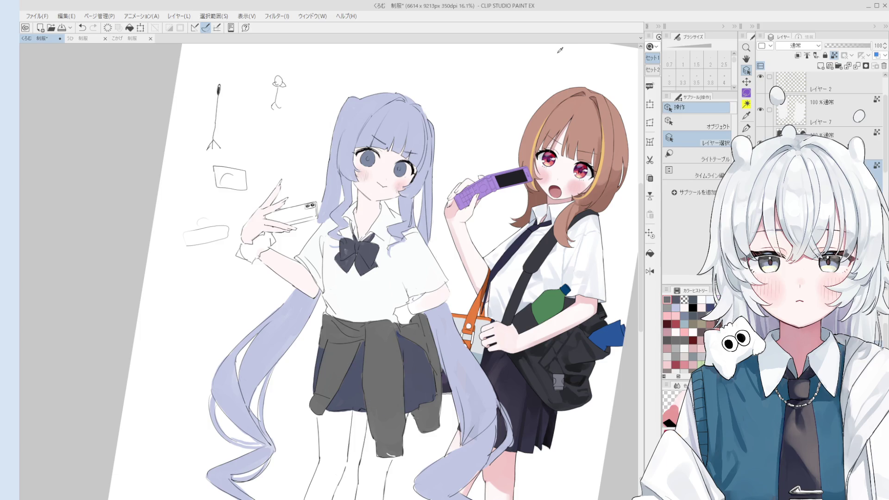
key(b)
mouse_move(398, 379)
mouse_down()
mouse_move(338, 342)
mouse_move(335, 410)
mouse_move(379, 352)
mouse_move(389, 398)
mouse_move(384, 324)
mouse_move(387, 415)
mouse_move(403, 417)
mouse_move(426, 352)
mouse_move(416, 398)
mouse_move(403, 361)
mouse_up()
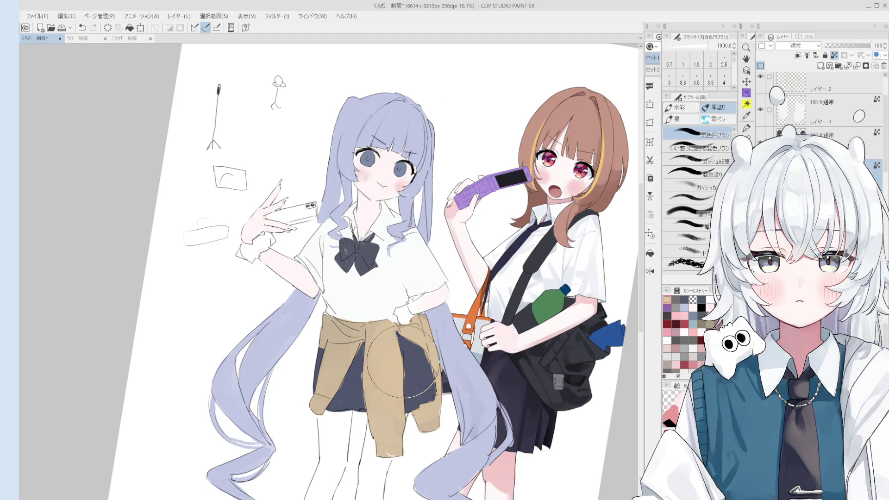
key(h)
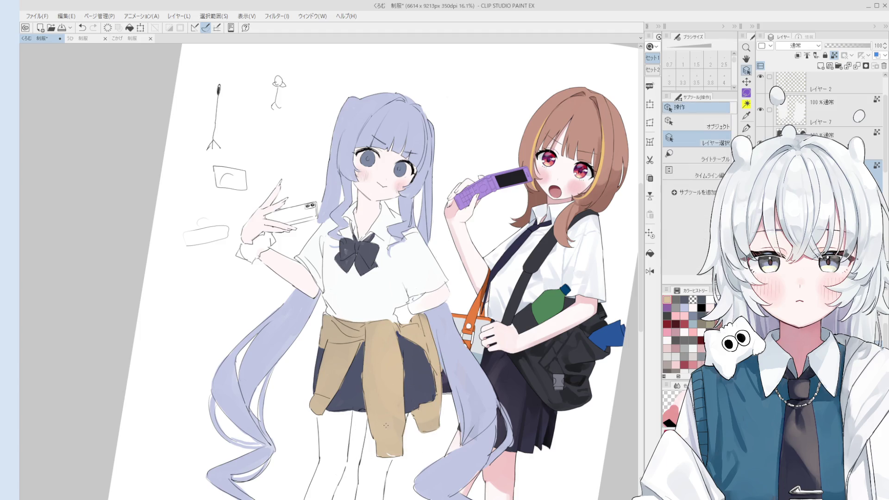
drag(394, 463, 416, 398)
key(b)
scroll(456, 385, up, 3)
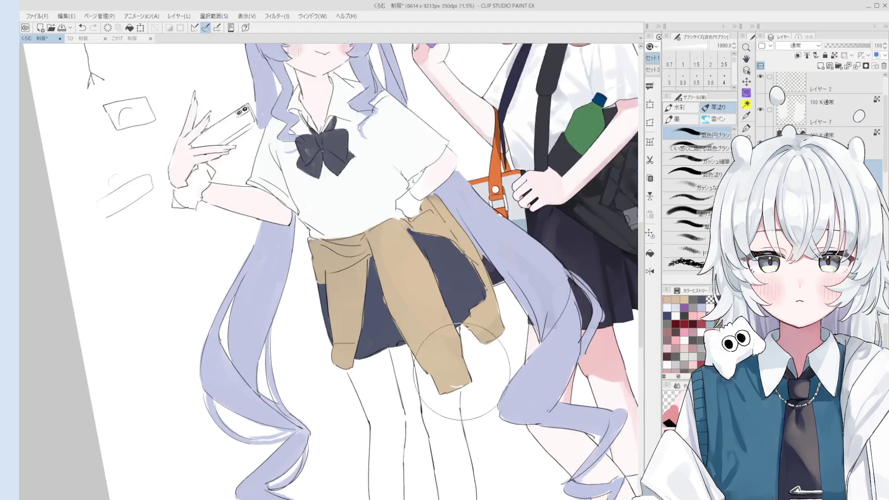
scroll(456, 385, down, 1)
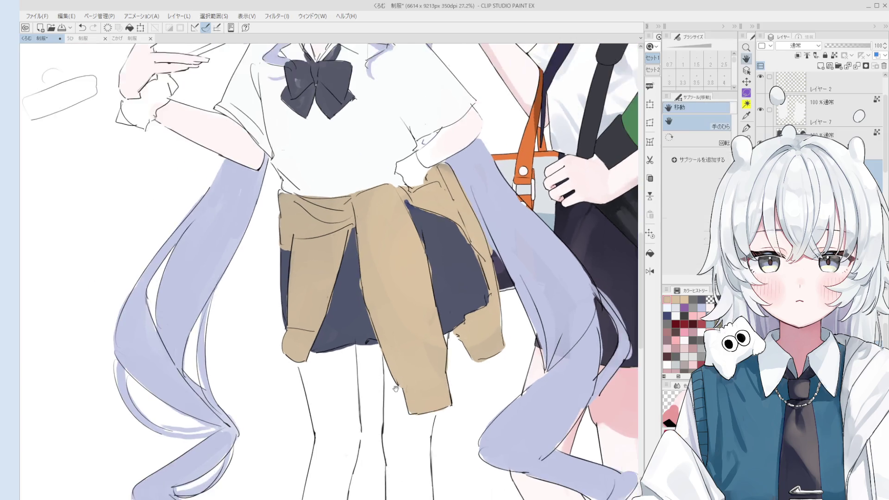
- With the hard Eraser, undo once and erase a thin strip of stray paint on the skirt
key(e)
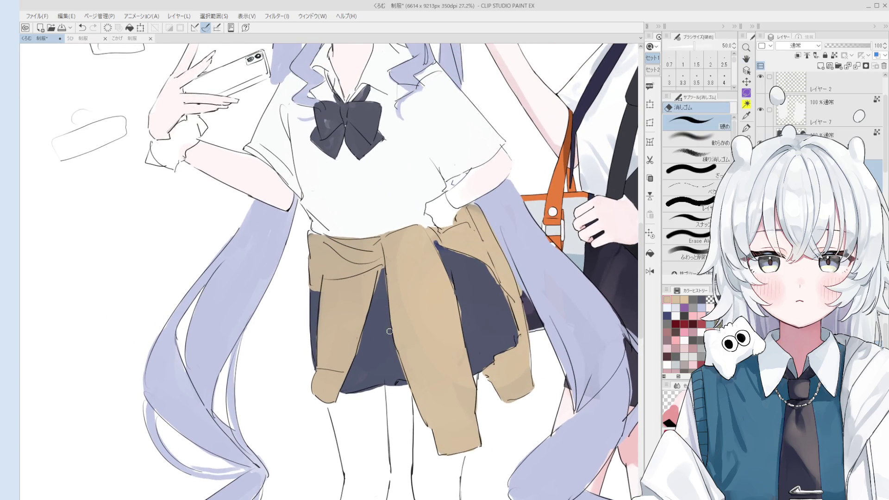
scroll(407, 403, down, 1)
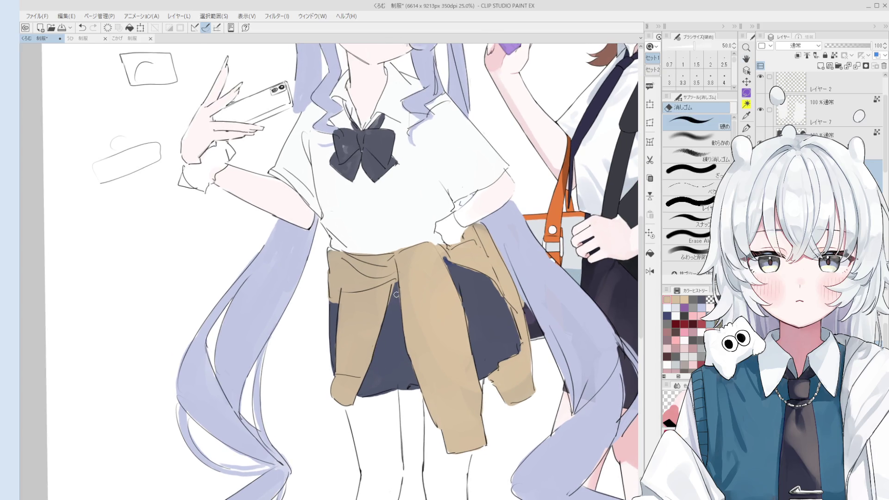
key(asciicircum)
key(ctrl+z)
drag(446, 331, 446, 359)
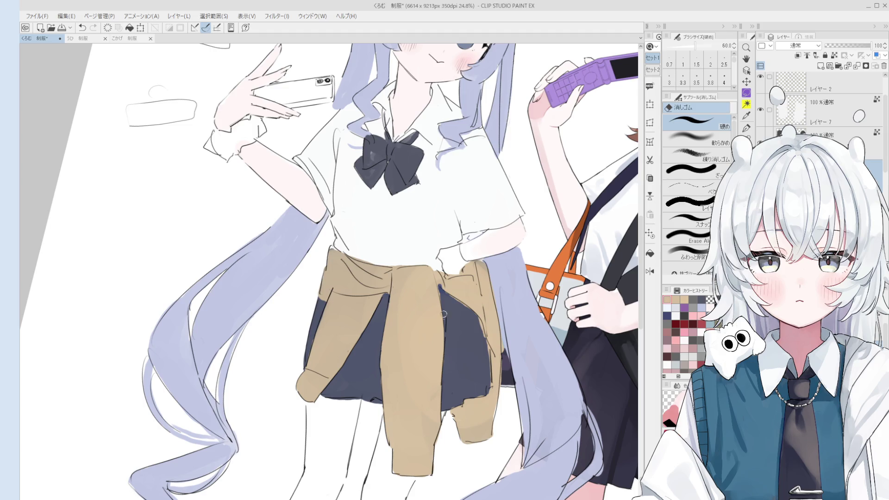
- Pick the cardigan's layer and erase along the cardigan–skirt boundary, undoing a stray stroke
ctrl+shift+click(458, 297)
scroll(458, 296, up, 2)
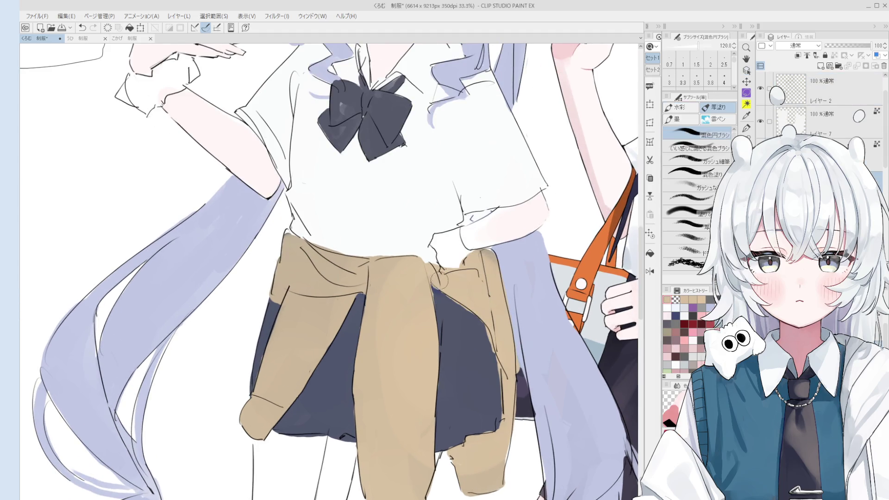
key(e)
drag(444, 291, 490, 333)
key(ctrl+z)
key(b)
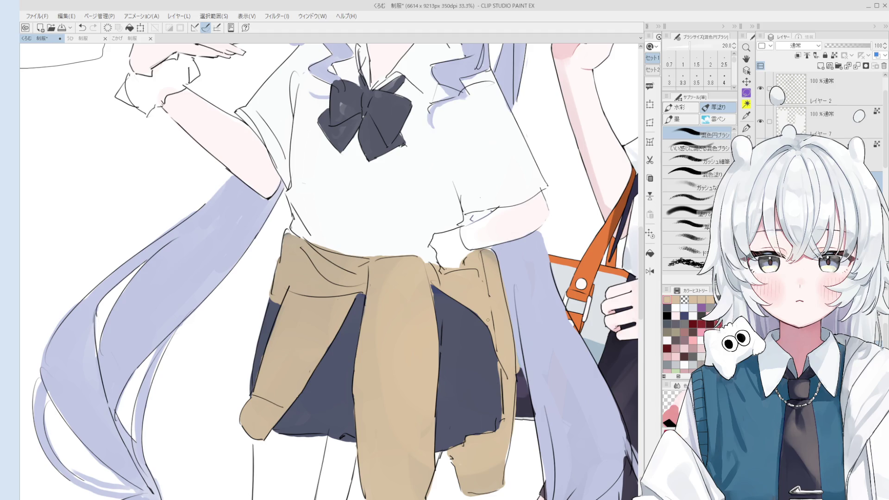
- Alternate Eraser and 混色円ブラシ touch-ups along the boundary, rotating and resetting the canvas view
scroll(406, 293, up, 1)
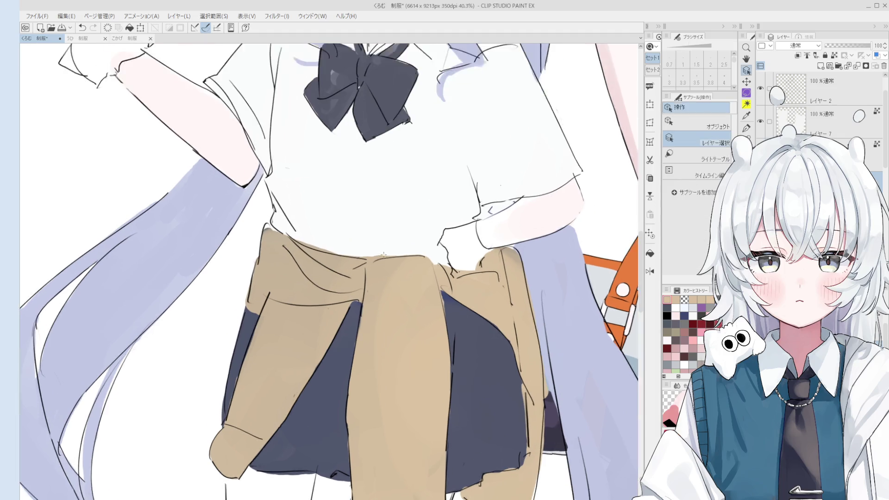
key(e)
scroll(373, 256, down, 2)
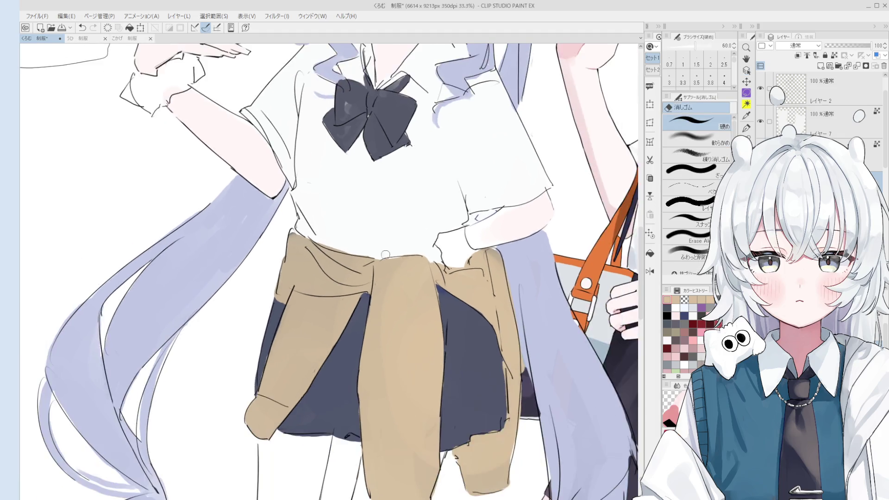
key(asciicircum)
key(asciicircum)
scroll(342, 242, up, 2)
key(minus)
key(minus)
scroll(342, 241, down, 1)
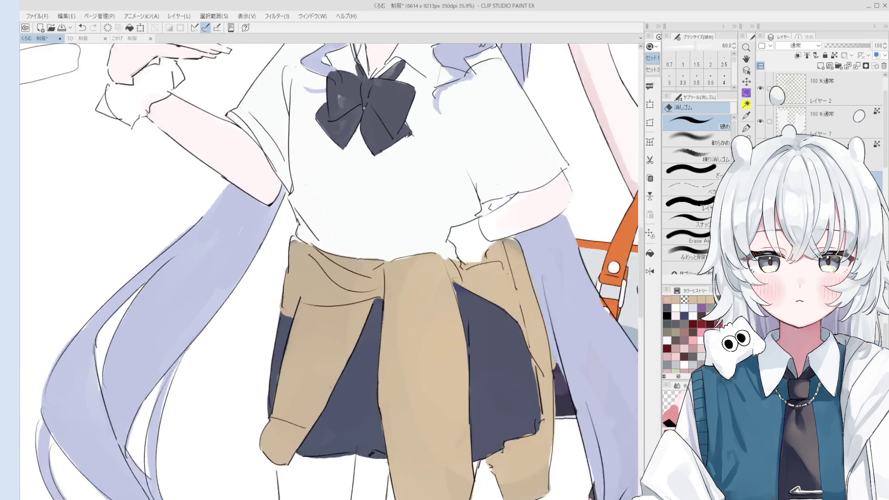
key(b)
scroll(292, 249, down, 1)
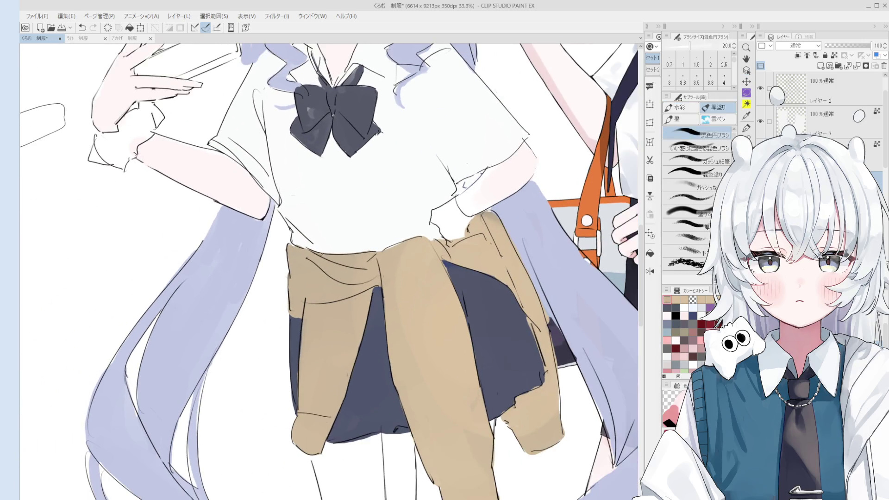
key(e)
scroll(291, 287, down, 2)
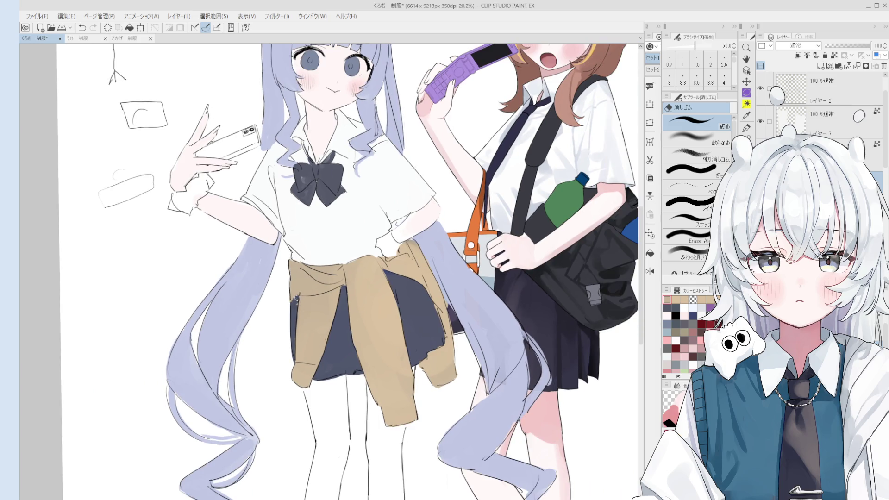
key(asciicircum)
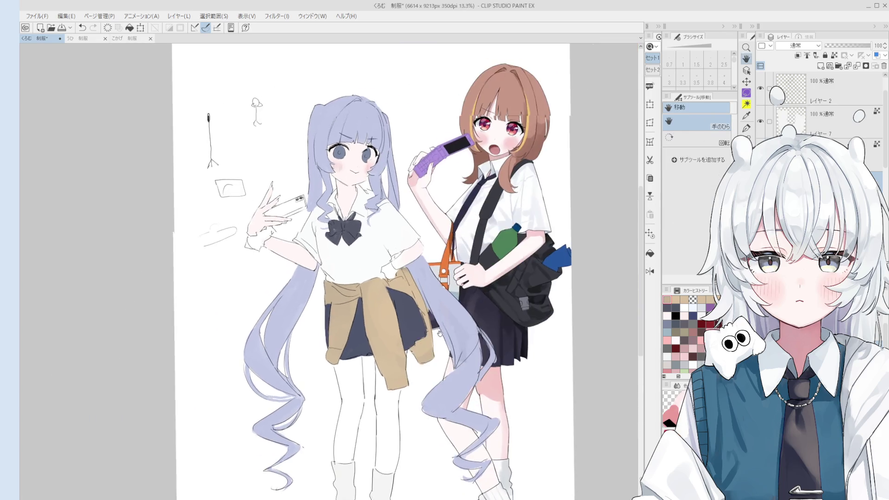
- Sample eye colours and paint light-blue highlights into both of the girl's eyes
key(o)
alt+click(414, 177)
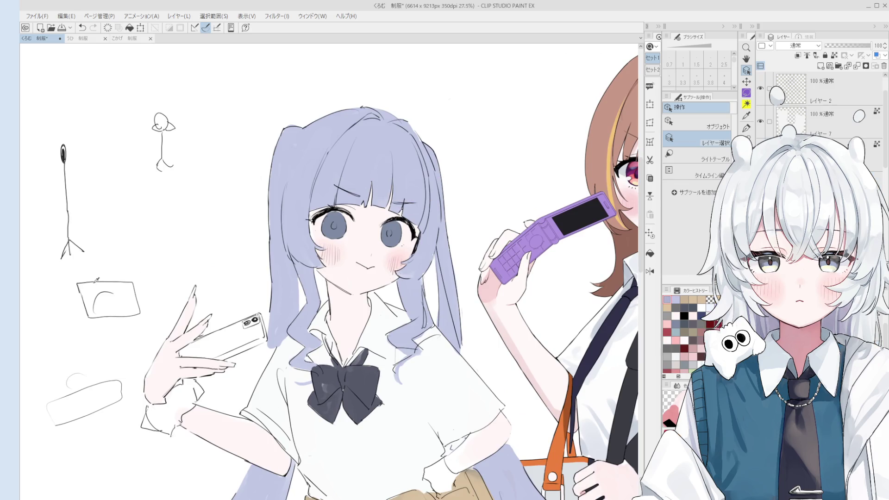
alt+click(116, 329)
scroll(481, 258, up, 2)
alt+click(393, 244)
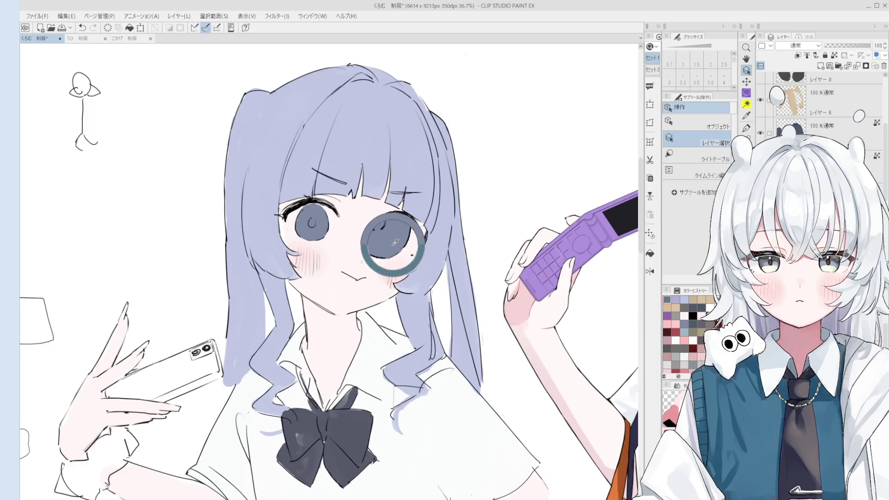
scroll(393, 245, up, 2)
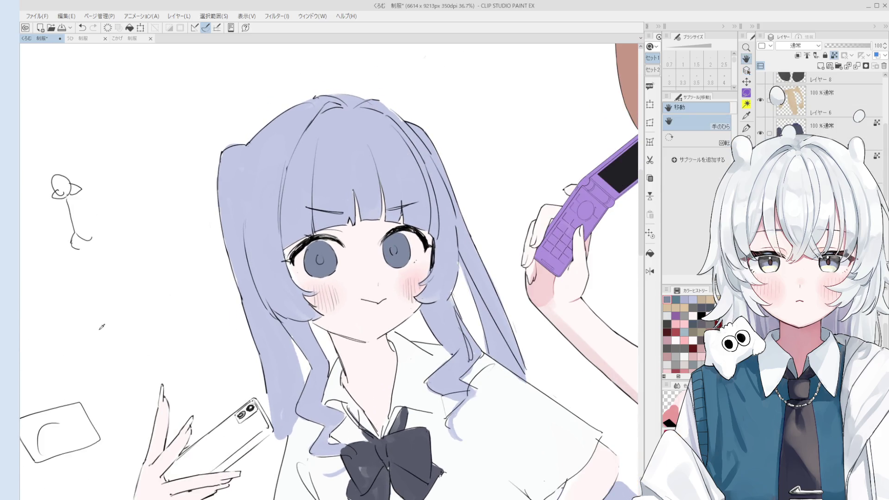
alt+click(161, 302)
scroll(429, 218, up, 1)
scroll(403, 252, up, 4)
click(389, 243)
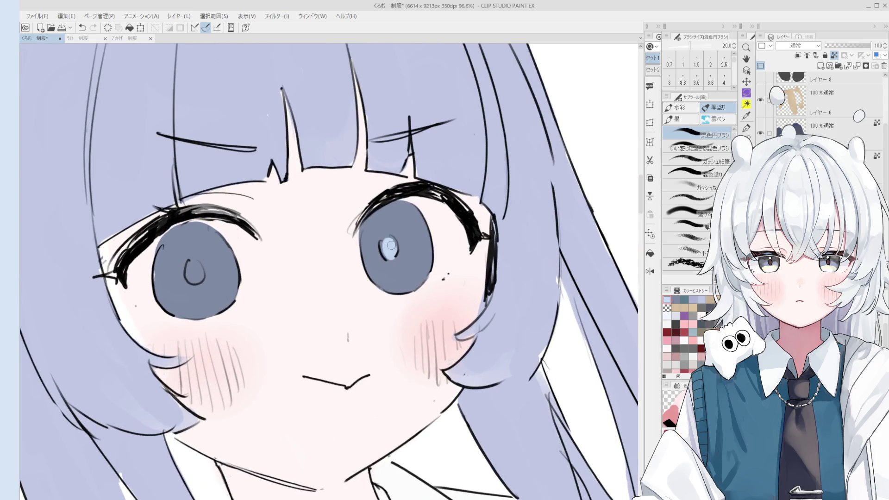
scroll(314, 251, down, 1)
drag(292, 231, 285, 238)
- Paint pale beige into the lower halves of the right and left irises
alt+click(106, 293)
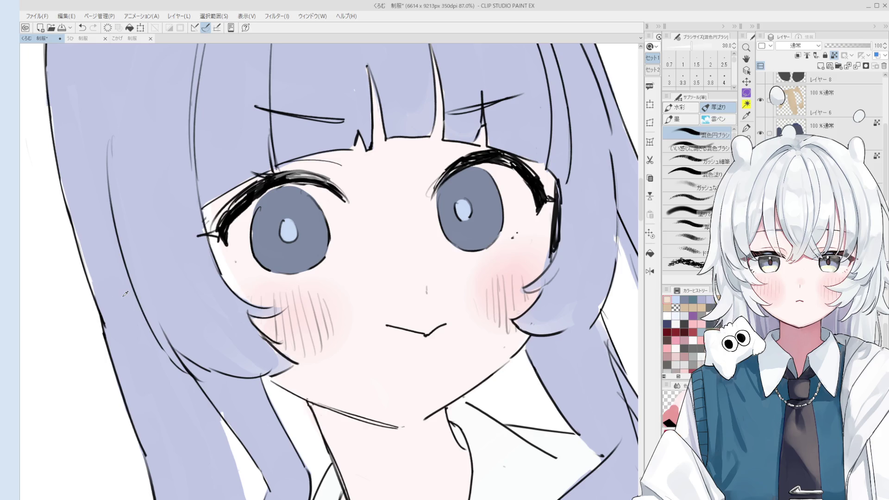
drag(458, 229, 479, 237)
key(ctrl+z)
scroll(478, 237, down, 2)
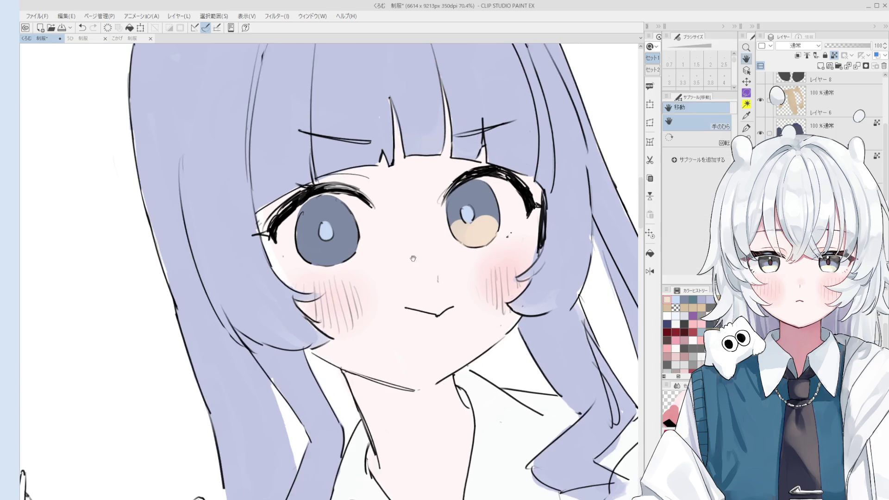
drag(338, 254, 361, 252)
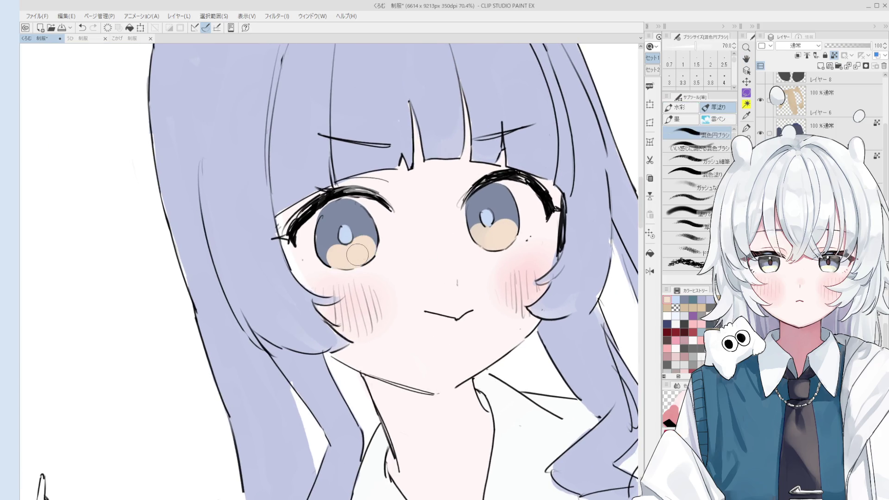
key(asciicircum)
- Paint the left eye's iris a darker teal with the blending brush
key(o)
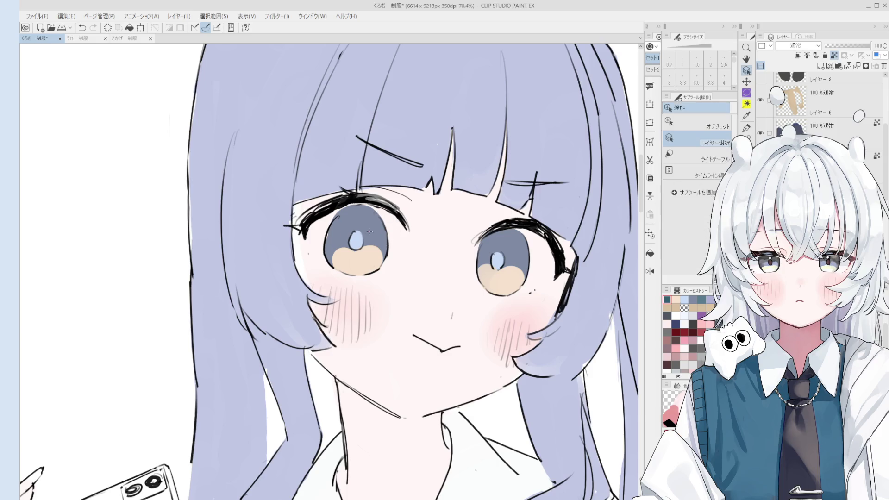
key(b)
scroll(334, 227, down, 4)
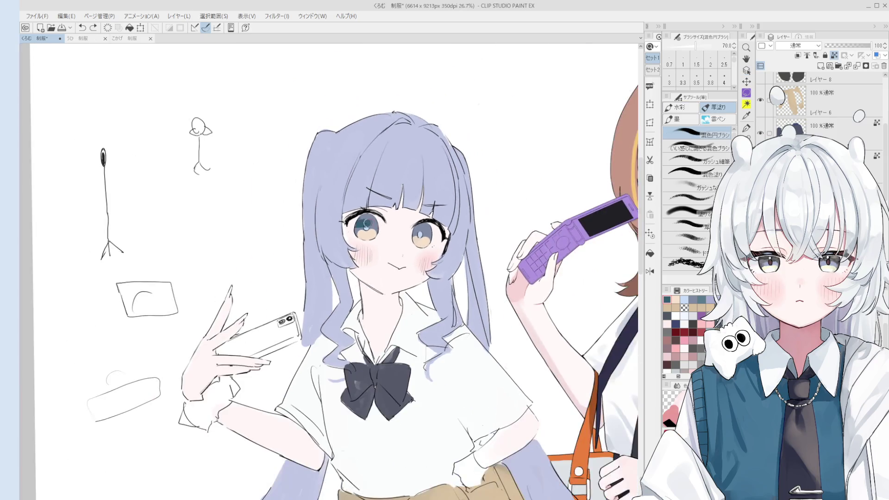
drag(365, 217, 375, 234)
scroll(374, 234, up, 1)
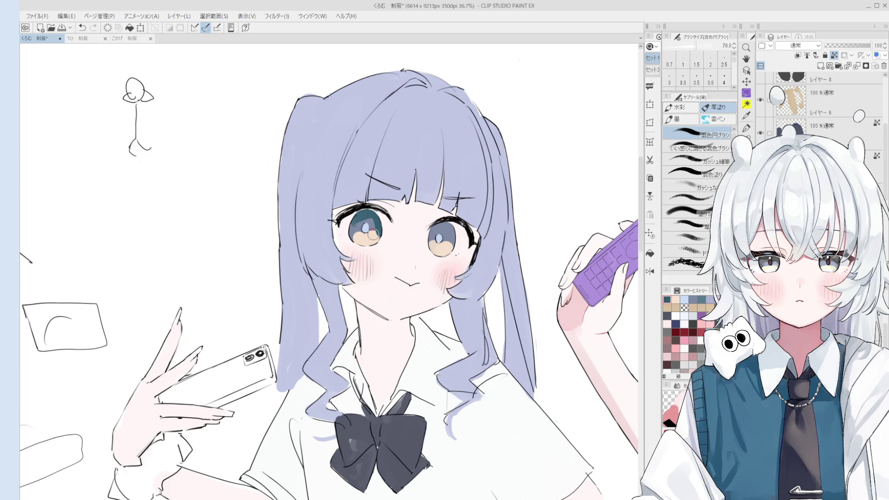
- Resize the brush and pick a new colour for the iris
scroll(437, 238, up, 2)
key(bracketright)
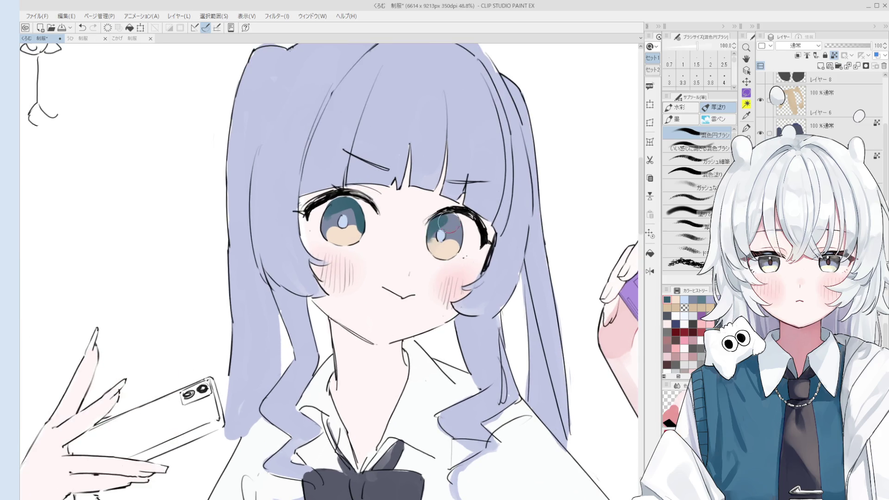
key(bracketleft)
scroll(451, 232, up, 2)
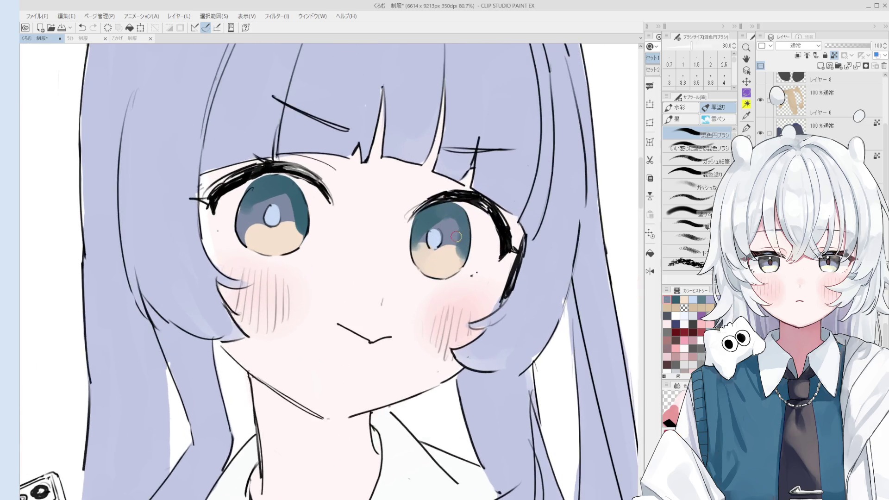
key(bracketright)
click(447, 252)
scroll(449, 243, down, 1)
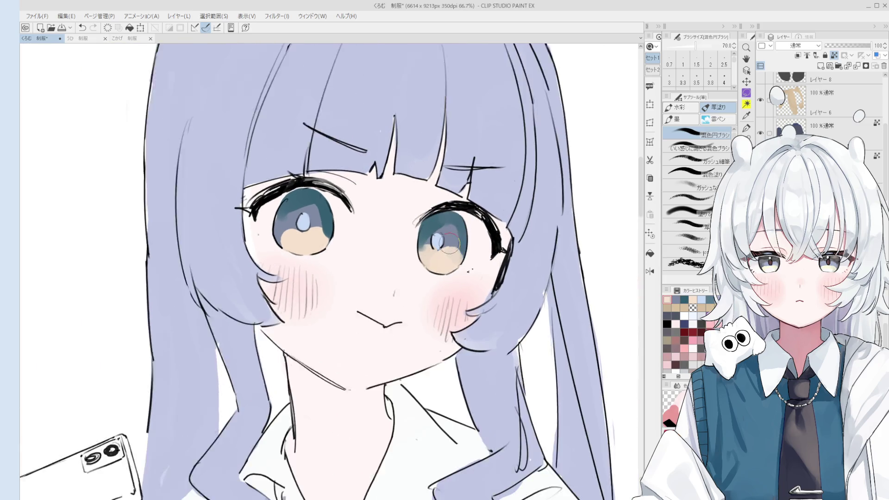
scroll(449, 243, down, 2)
key(bracketleft)
scroll(345, 223, up, 2)
key(ctrl+z)
- Try repainting the lower iris and dabbing dark teal on the left iris, then undo the trial strokes
drag(338, 229, 340, 239)
key(bracketright)
key(bracketright)
key(bracketright)
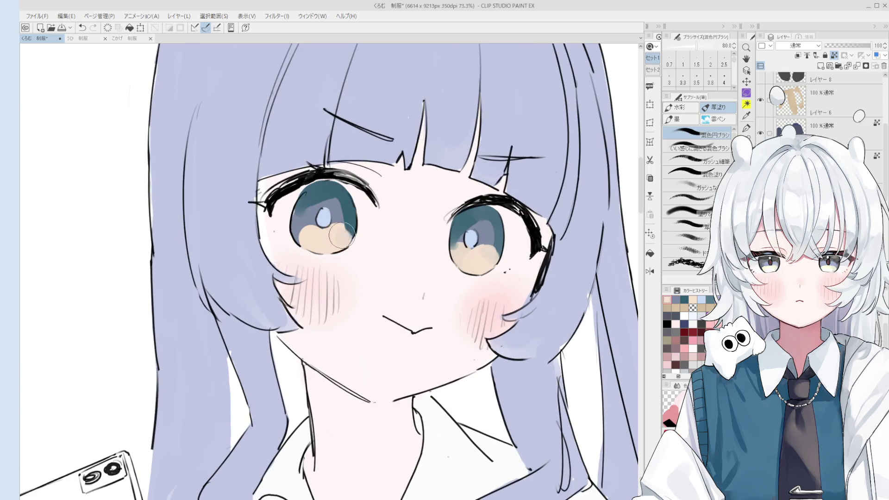
alt+click(340, 213)
key(bracketleft)
key(bracketleft)
mouse_move(324, 204)
mouse_down()
mouse_move(307, 198)
mouse_move(333, 213)
mouse_up()
key(ctrl+z)
click(340, 199)
key(ctrl+z)
- Sample the light blue from the right eye and enlarge the brush to repaint its highlight
alt+click(331, 214)
key(bracketleft)
key(bracketleft)
key(bracketleft)
scroll(334, 213, down, 2)
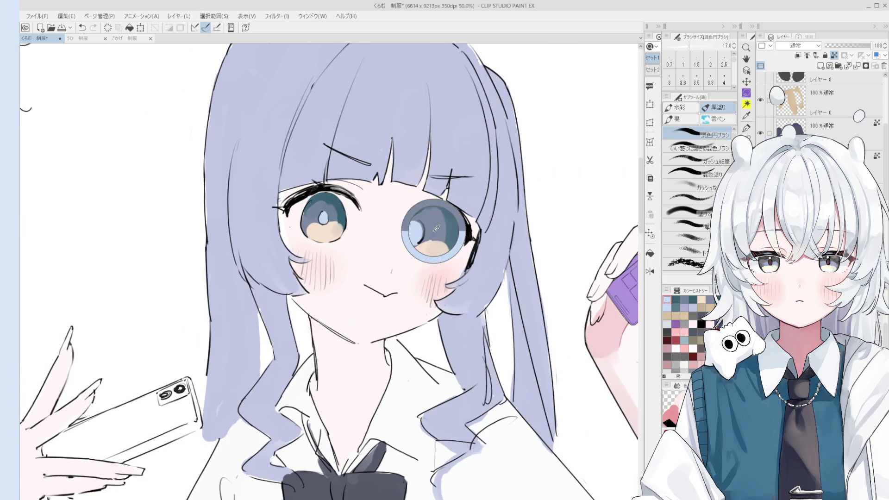
alt+click(436, 228)
scroll(430, 229, up, 1)
key(bracketright)
key(bracketright)
key(bracketright)
key(ctrl+z)
mouse_move(419, 221)
mouse_down()
mouse_move(412, 236)
mouse_move(422, 228)
mouse_up()
key(ctrl+z)
key(bracketright)
key(bracketright)
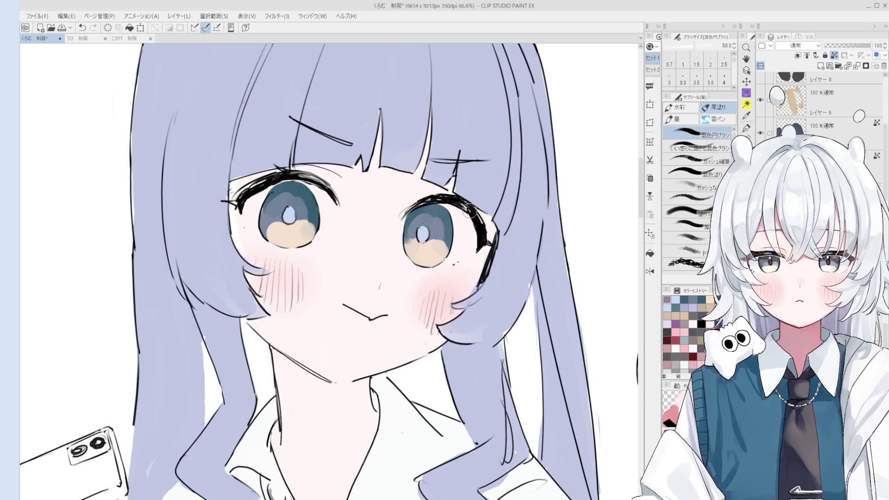
- Zoom in on the eyes, select the eyelash layer and sample black from the lash line
key(minus)
key(o)
key(ctrl+alt+0)
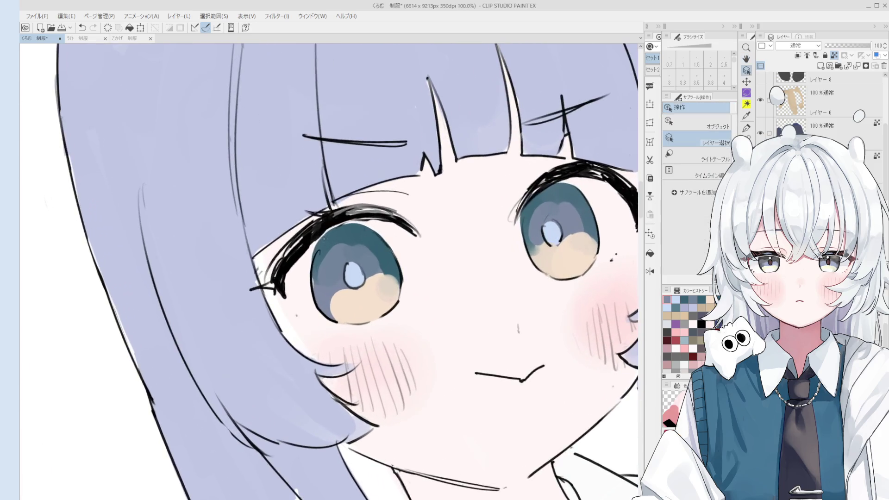
click(312, 266)
key(e)
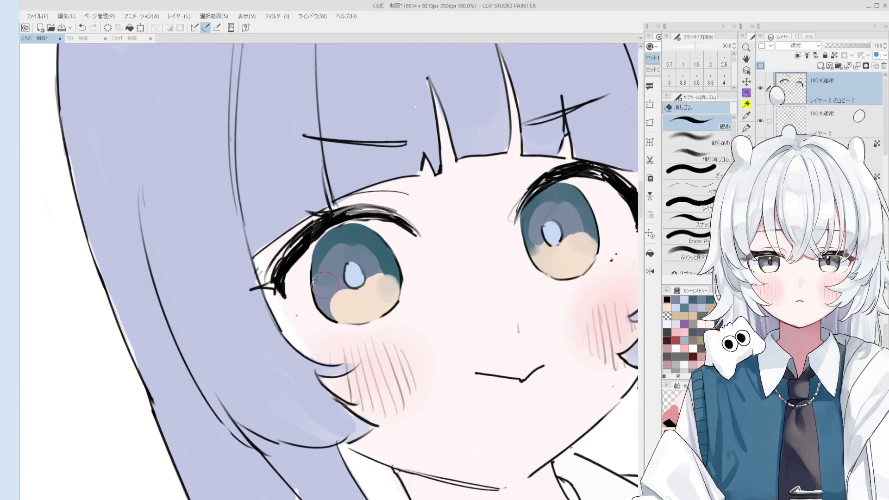
key(p)
scroll(309, 269, up, 3)
scroll(309, 269, down, 4)
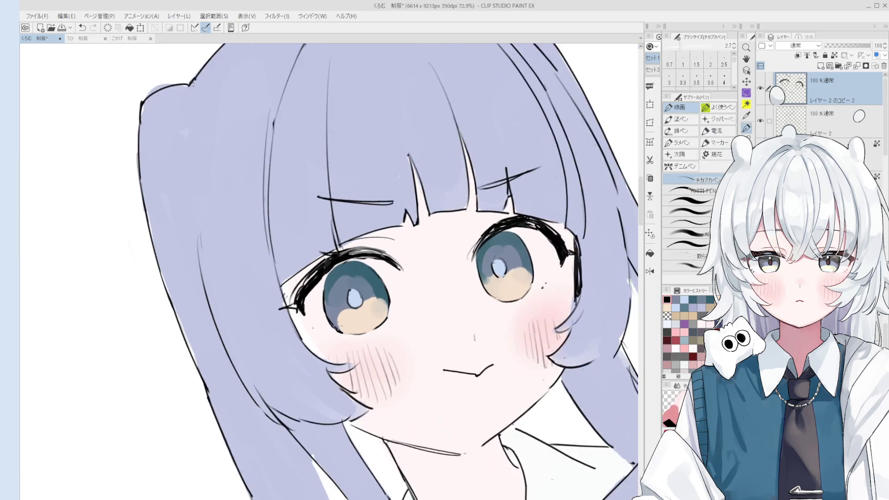
key(b)
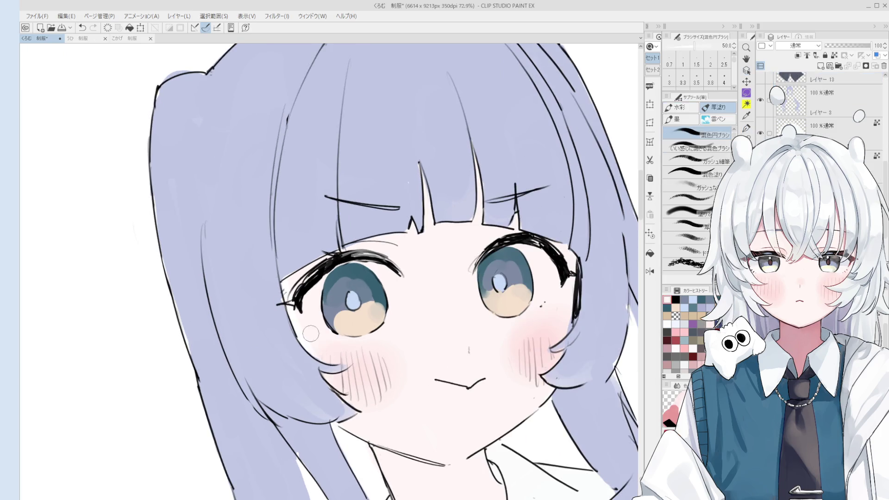
scroll(297, 310, up, 3)
key(e)
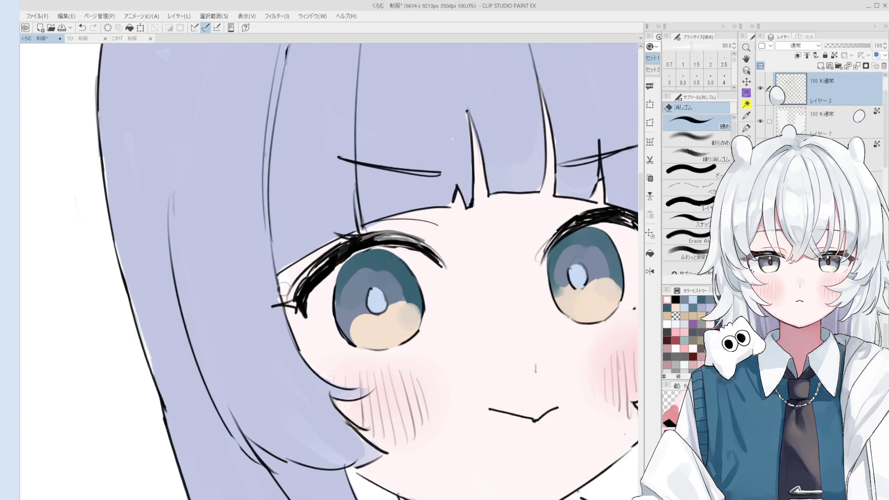
scroll(283, 289, down, 4)
ctrl+shift+click(454, 292)
alt+click(453, 292)
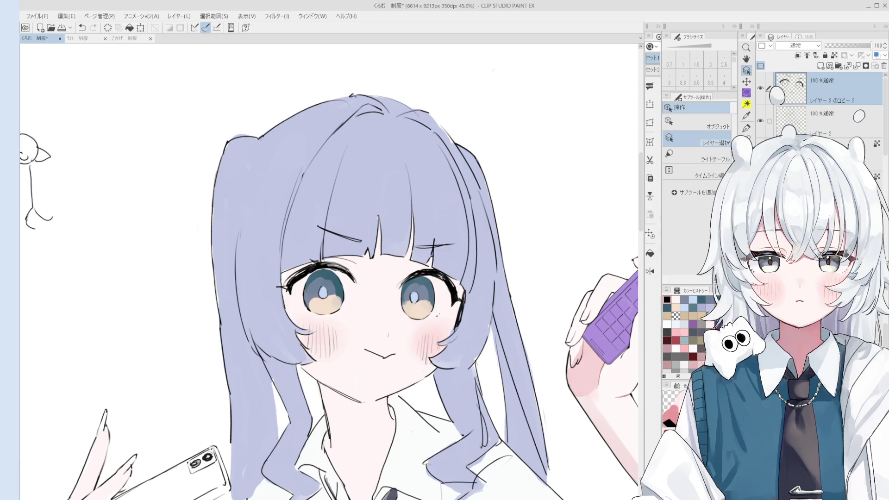
- Select the cheek-line layer and clean its lines, alternating between the eraser and the fine pen
click(461, 347)
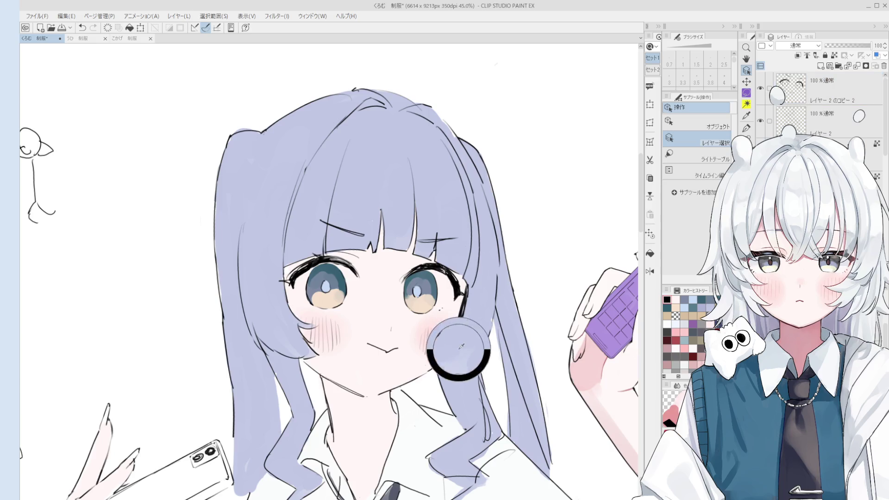
scroll(460, 346, up, 3)
click(479, 350)
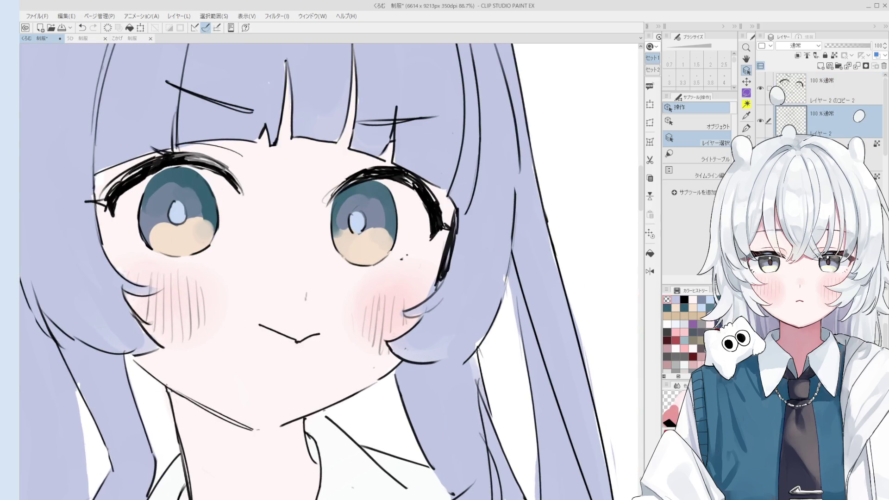
key(e)
scroll(486, 329, down, 1)
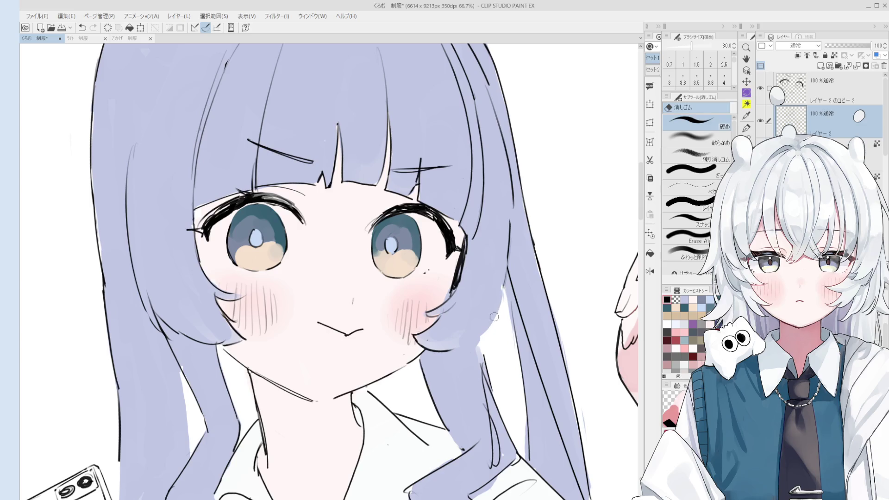
key(p)
scroll(480, 338, down, 1)
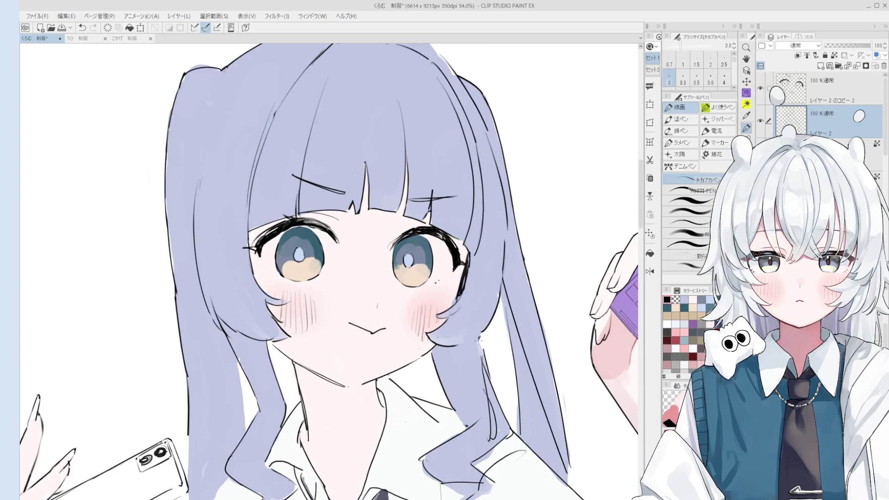
key(e)
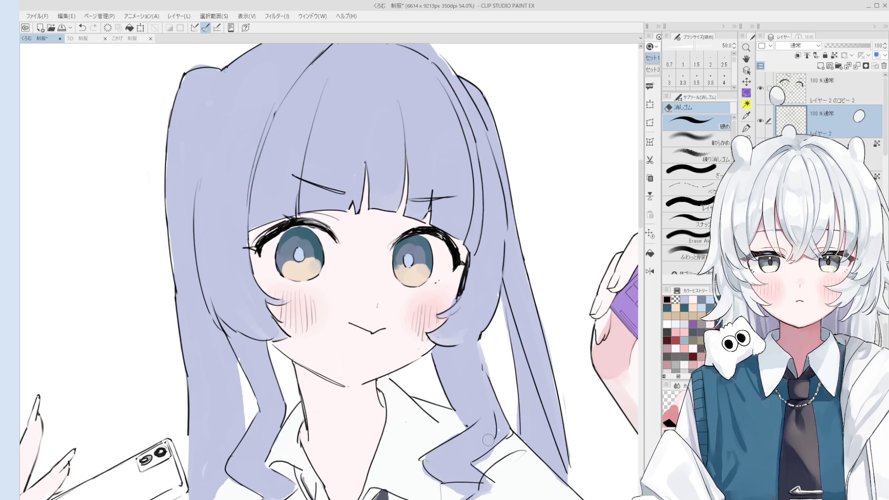
key(p)
scroll(486, 366, down, 1)
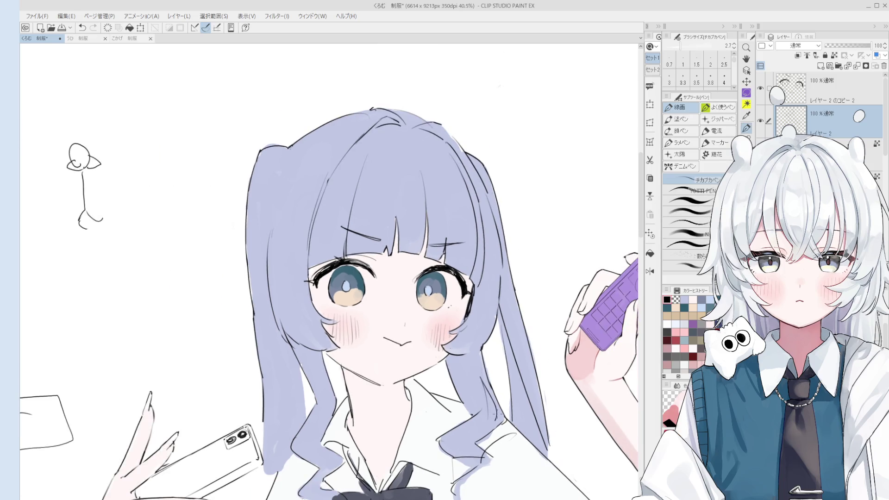
key(e)
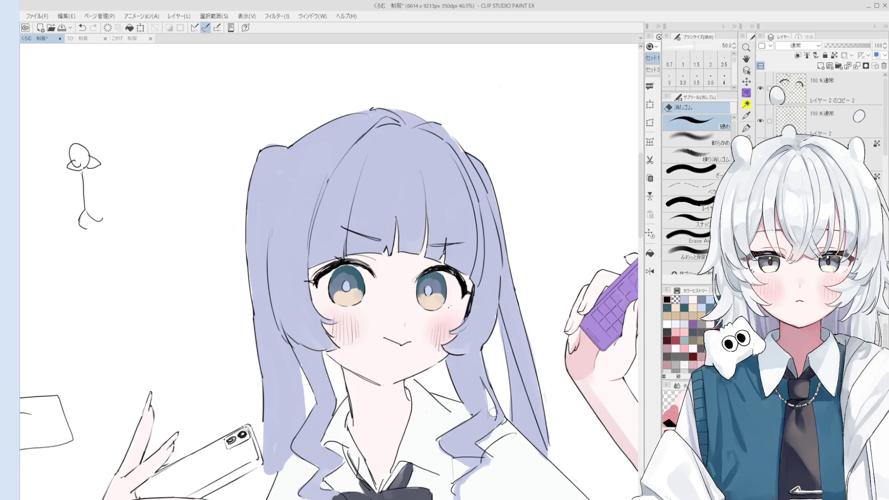
scroll(486, 417, down, 2)
scroll(474, 446, down, 1)
drag(368, 397, 366, 373)
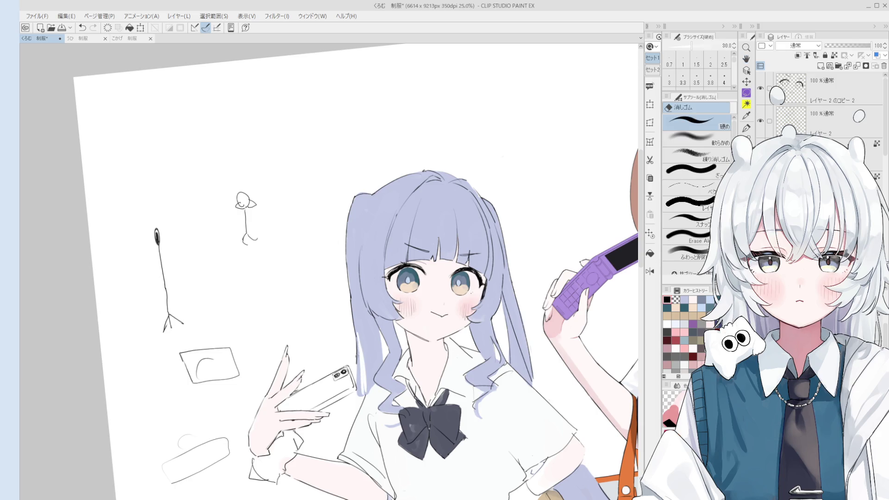
- Erase the stray stroke along the hair edge, then zoom out to show both girls
key(b)
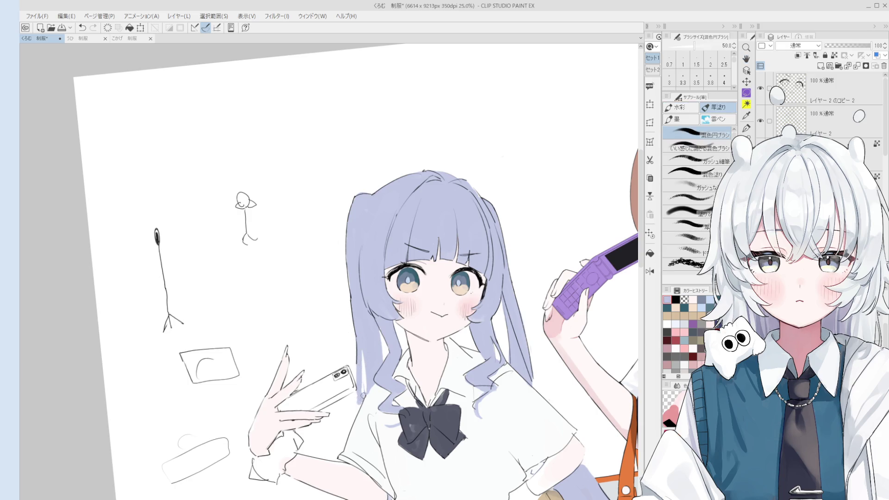
scroll(364, 398, down, 1)
key(e)
drag(357, 404, 356, 367)
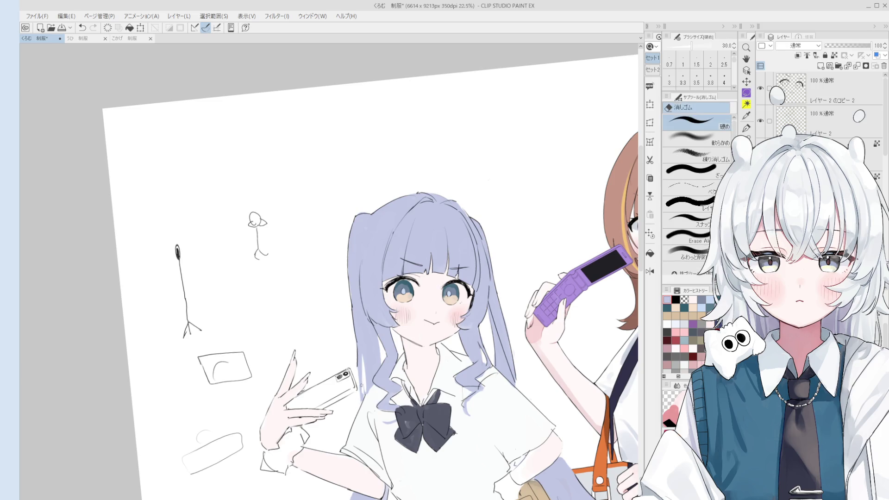
scroll(401, 333, up, 1)
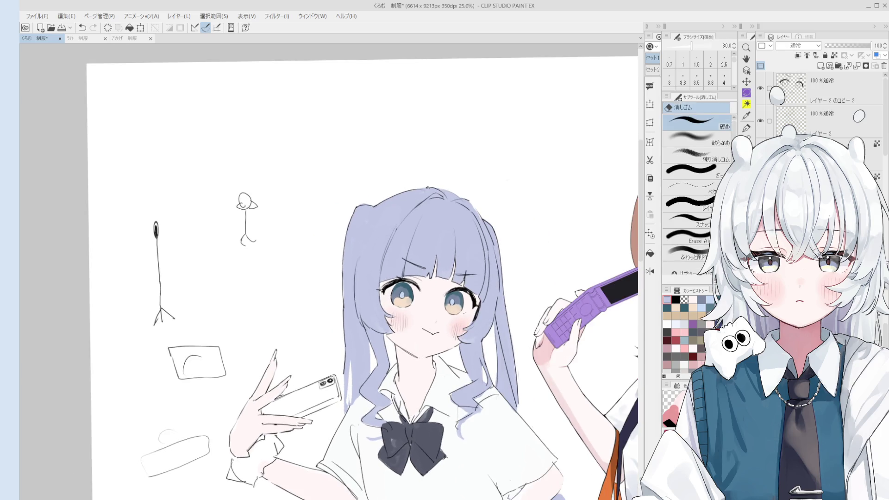
key(o)
scroll(373, 262, down, 4)
mouse_move(394, 361)
mouse_down()
mouse_move(385, 289)
mouse_move(397, 337)
mouse_up()
scroll(400, 358, down, 1)
click(423, 236)
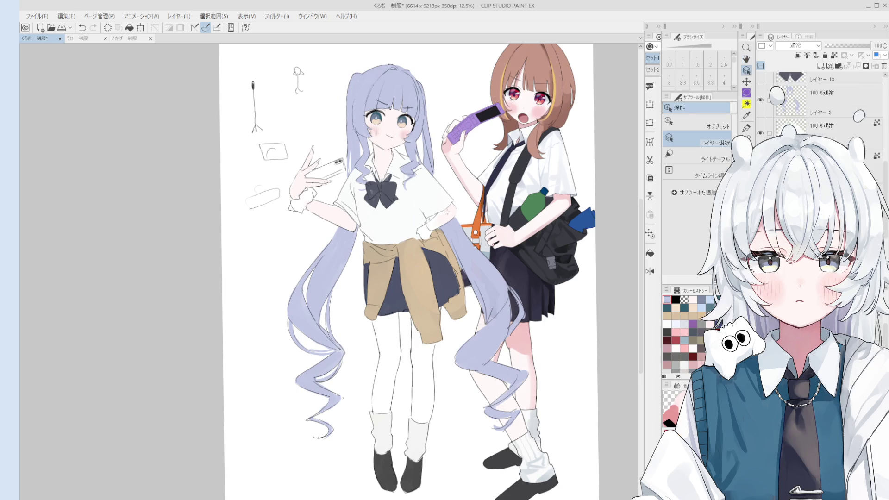
- Set the painting brush to size 250 and sample the lavender colour from the hair
drag(436, 252, 433, 278)
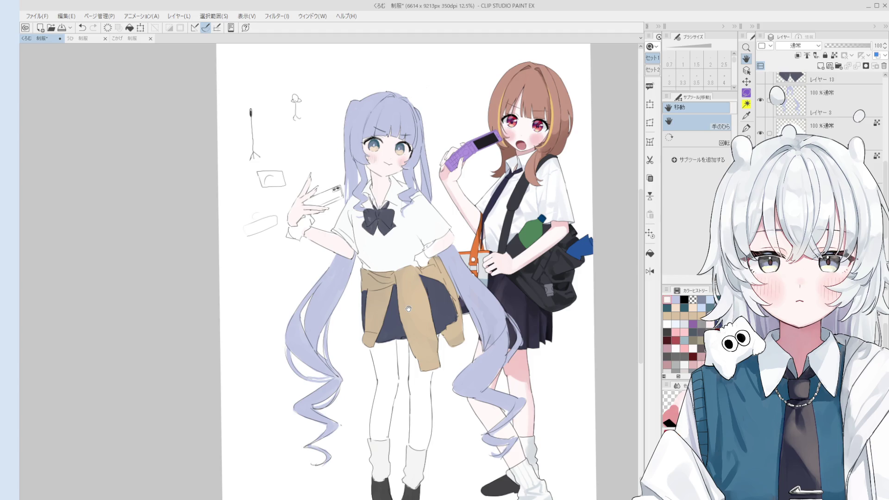
scroll(421, 259, up, 5)
key(b)
key(bracketleft)
key(bracketleft)
key(bracketleft)
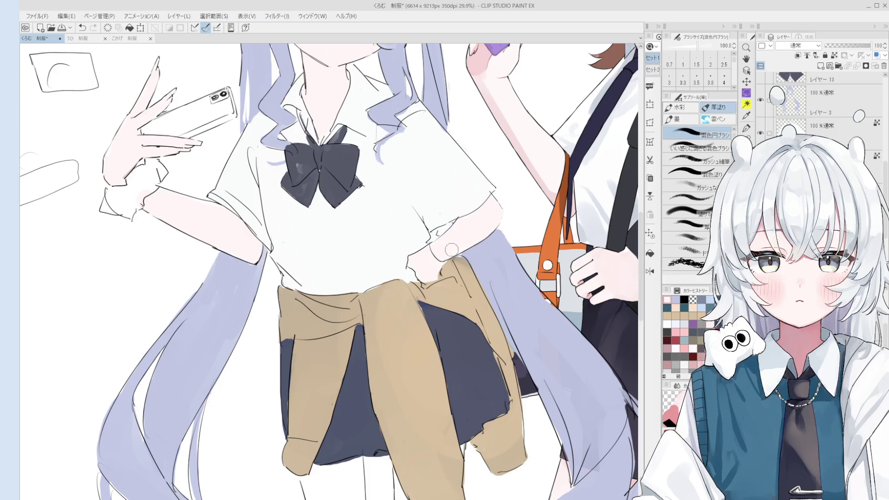
scroll(452, 250, down, 5)
key(h)
drag(442, 238, 439, 231)
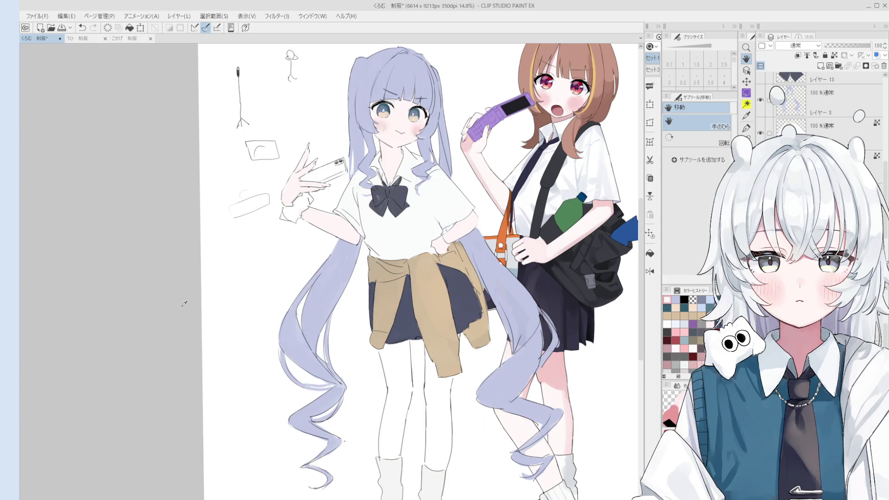
key(b)
key(bracketright)
key(bracketright)
key(bracketright)
key(bracketleft)
key(bracketleft)
key(bracketleft)
key(bracketright)
key(bracketright)
alt+click(343, 272)
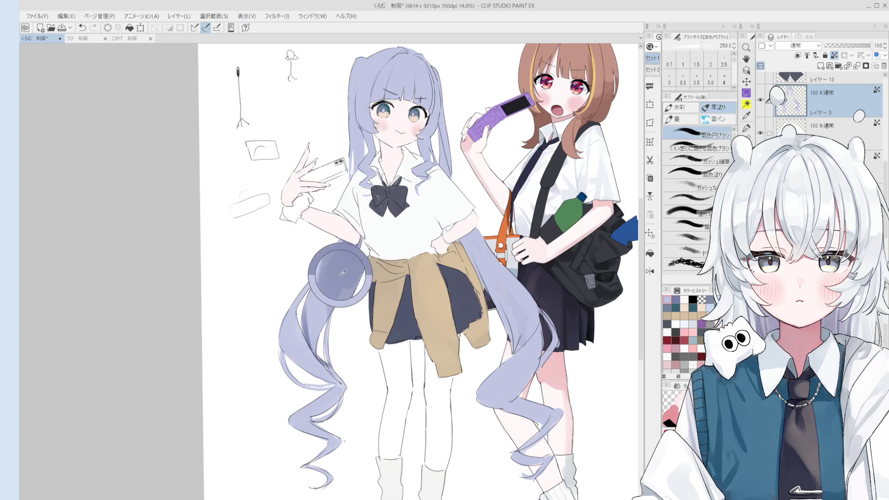
scroll(343, 272, down, 2)
key(bracketleft)
key(bracketleft)
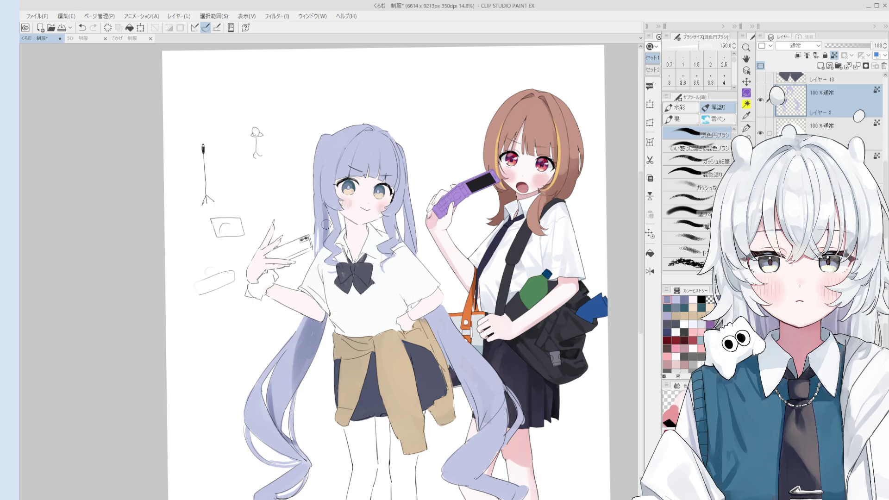
key(o)
scroll(325, 225, up, 2)
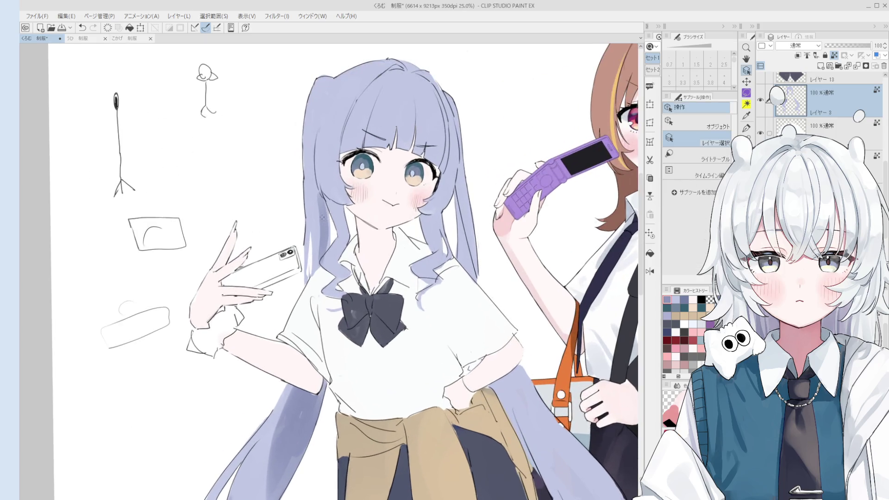
- Set the blending brush to size 80, then switch to picking layers from the face artwork
key(b)
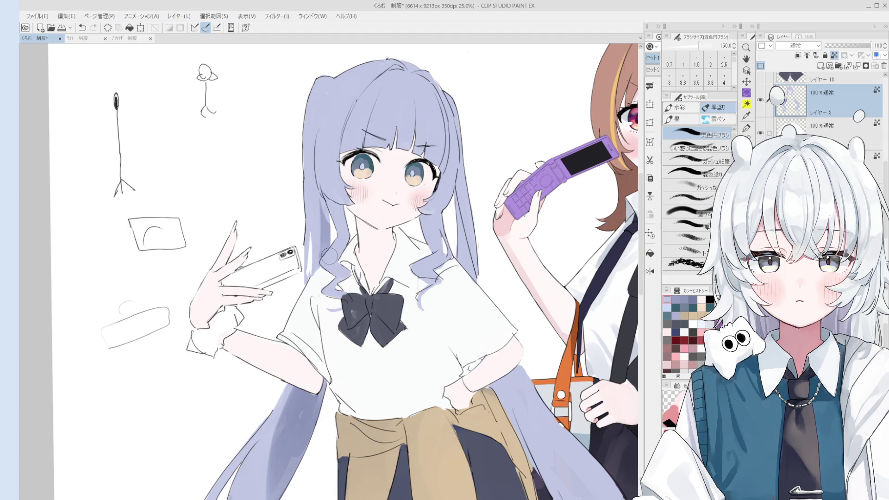
key(bracketleft)
key(bracketleft)
key(bracketleft)
key(bracketleft)
key(bracketleft)
scroll(322, 228, down, 1)
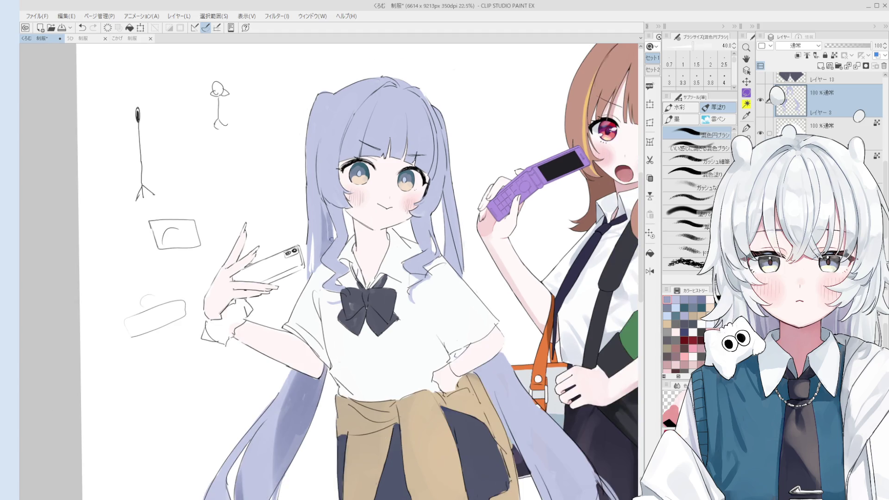
key(bracketright)
key(bracketright)
key(bracketright)
scroll(326, 217, down, 1)
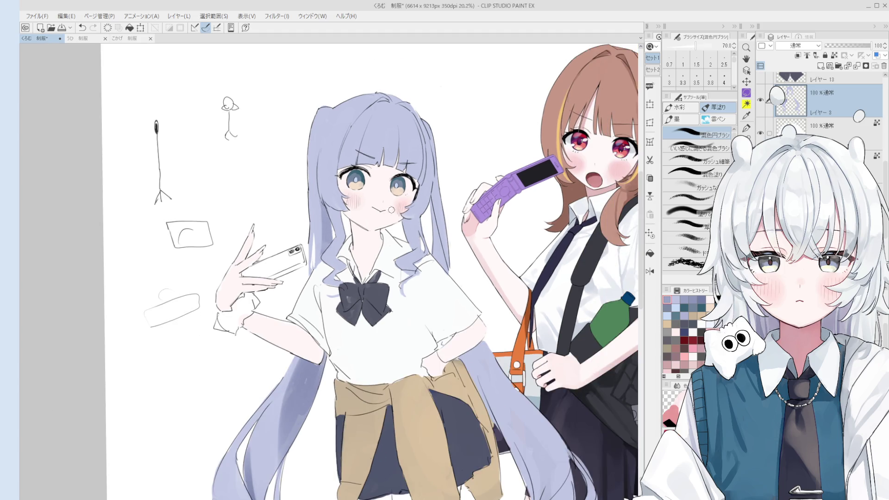
key(bracketright)
key(bracketright)
key(bracketright)
key(bracketleft)
key(bracketleft)
key(bracketleft)
key(bracketright)
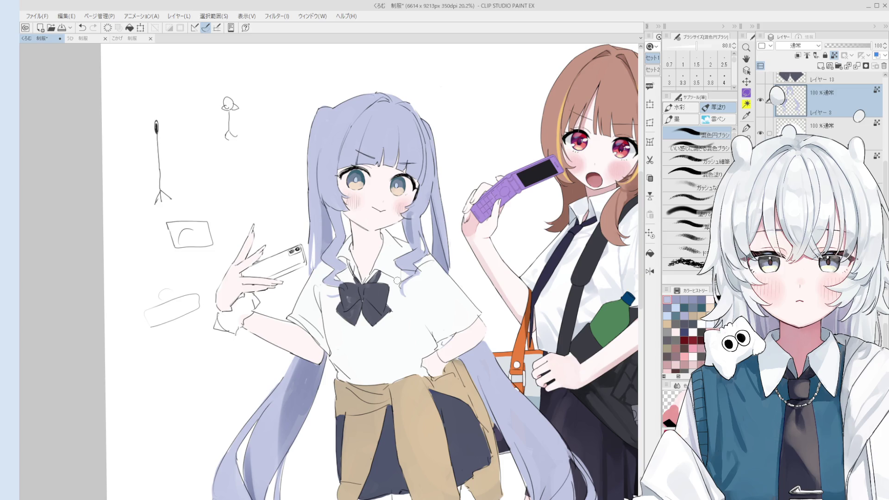
scroll(286, 199, up, 5)
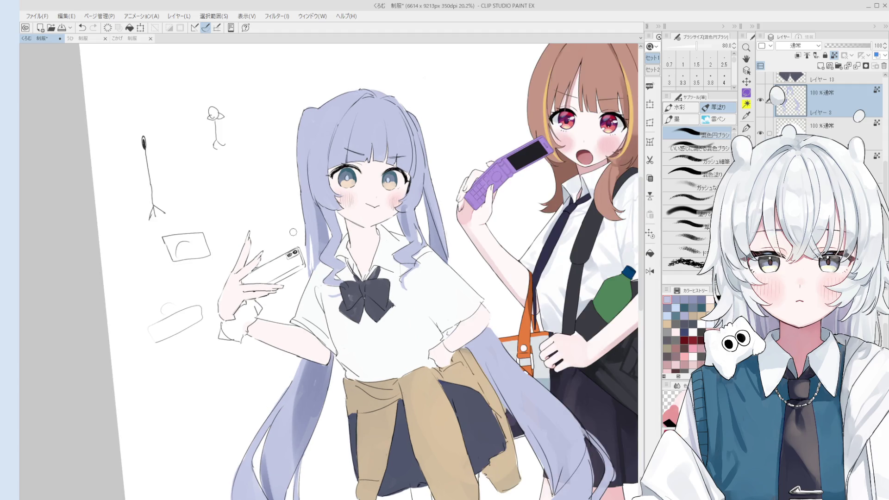
key(o)
scroll(340, 264, down, 1)
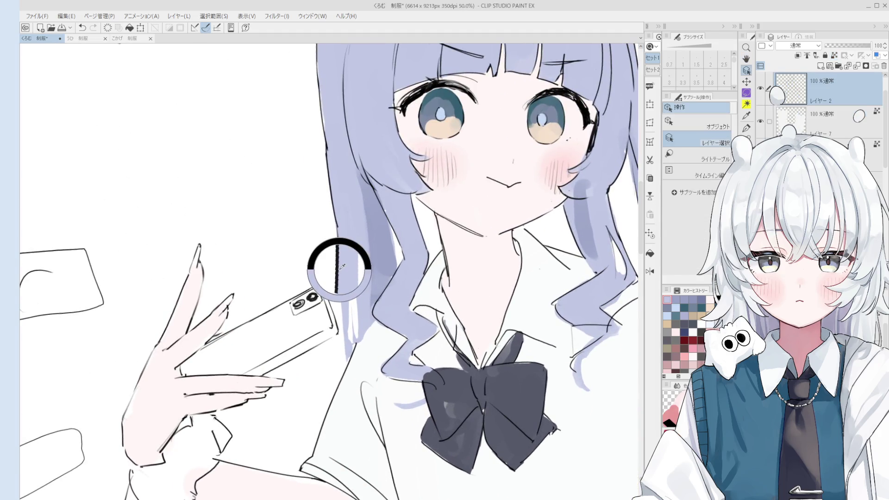
- Nudge the view up and pick the hair line-art layer from the canvas
key(e)
key(h)
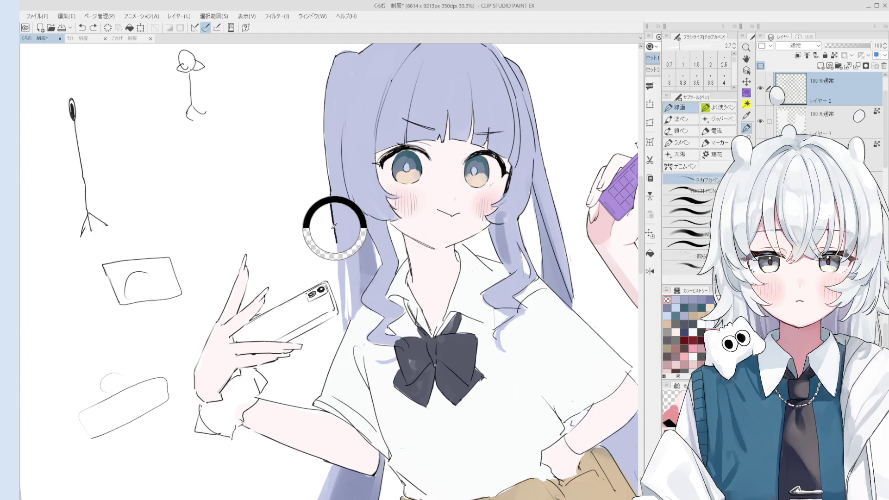
drag(335, 229, 336, 224)
key(e)
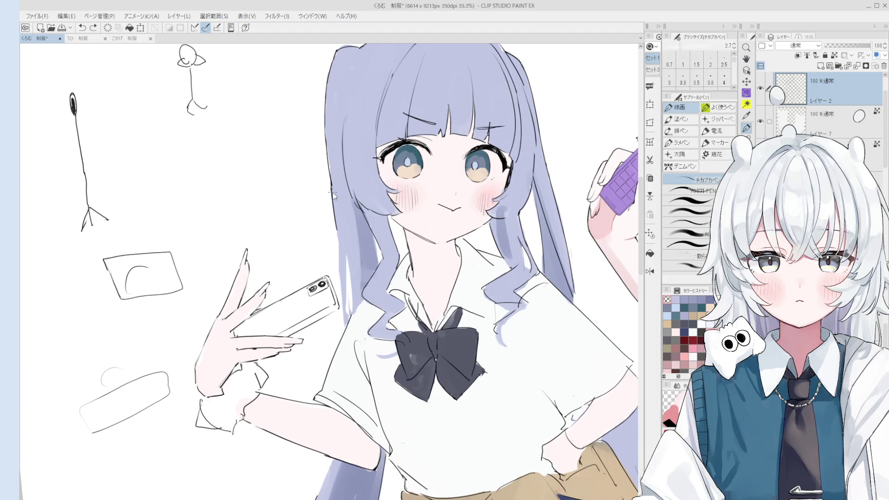
scroll(320, 226, up, 4)
key(o)
click(320, 228)
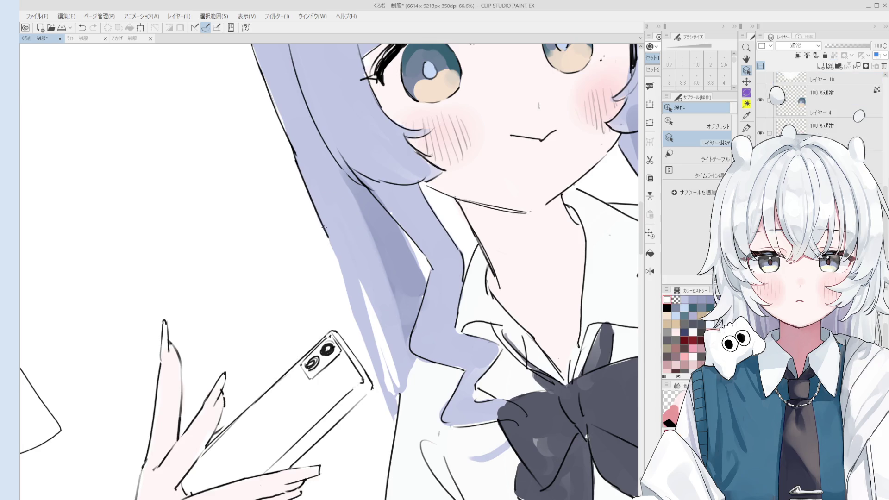
click(324, 236)
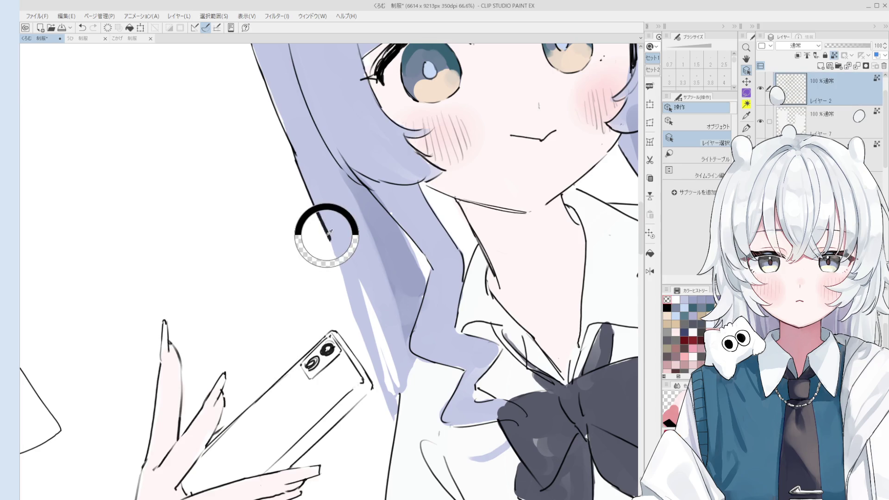
key(p)
- Thicken the pen slightly and draw the hair strand line beside the cheek, redrawing it twice
scroll(328, 238, down, 2)
scroll(330, 240, up, 1)
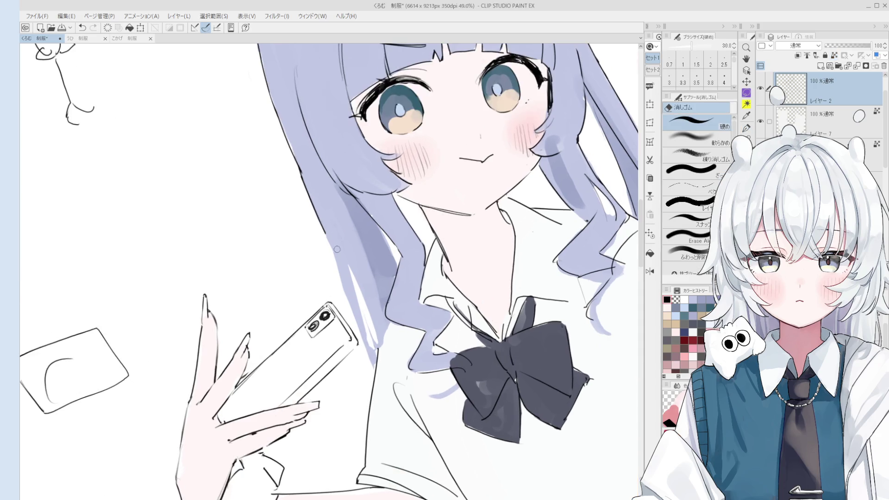
scroll(331, 252, down, 3)
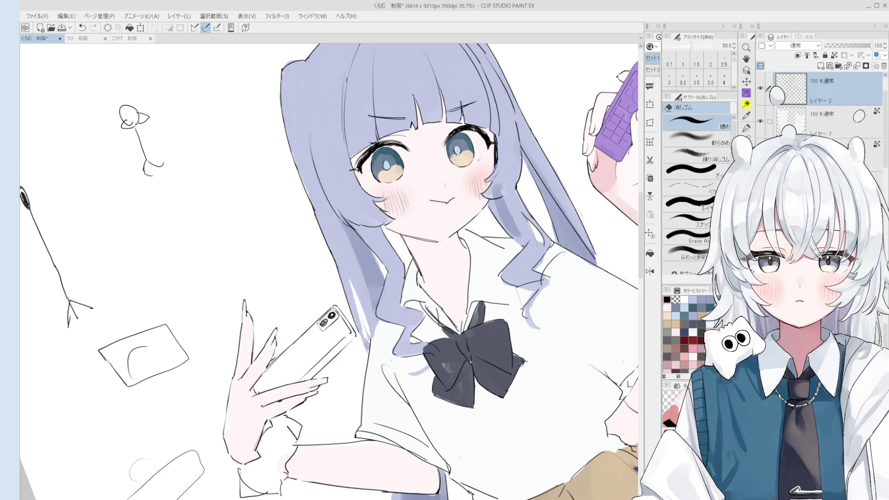
scroll(365, 341, down, 1)
scroll(359, 336, up, 2)
key(bracketright)
scroll(353, 289, down, 1)
drag(353, 289, 359, 340)
key(ctrl+z)
drag(365, 271, 354, 335)
key(ctrl+z)
mouse_move(366, 270)
mouse_down()
mouse_move(357, 298)
mouse_move(364, 325)
mouse_up()
- Retry the strand line with the pen and eraser, then rotate the view upright
key(e)
key(p)
drag(371, 287, 358, 347)
key(ctrl+z)
scroll(371, 333, up, 1)
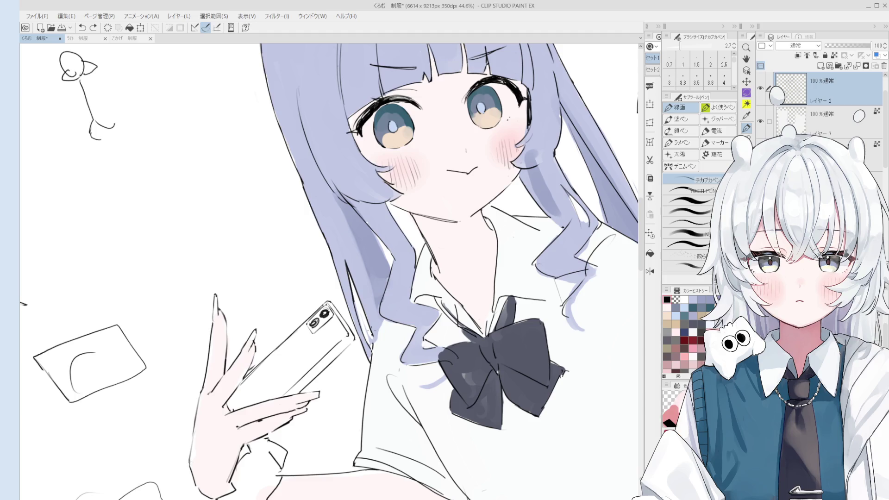
key(o)
key(e)
drag(380, 337, 342, 362)
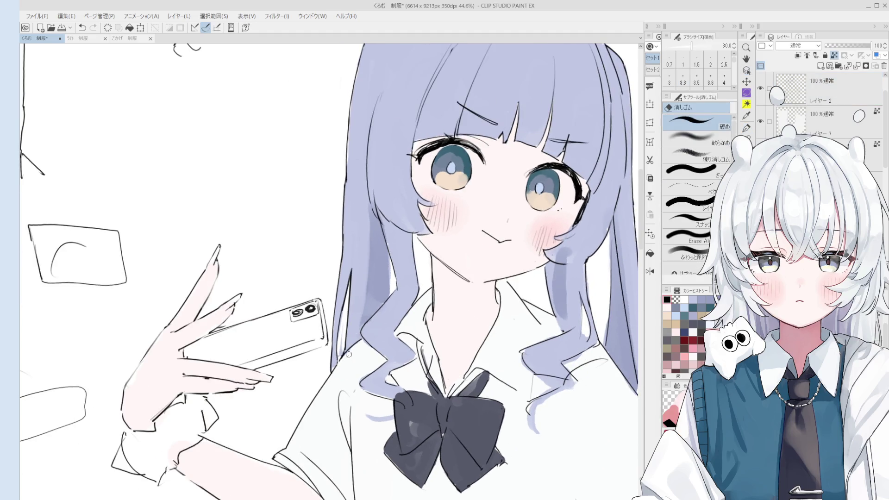
scroll(342, 361, down, 2)
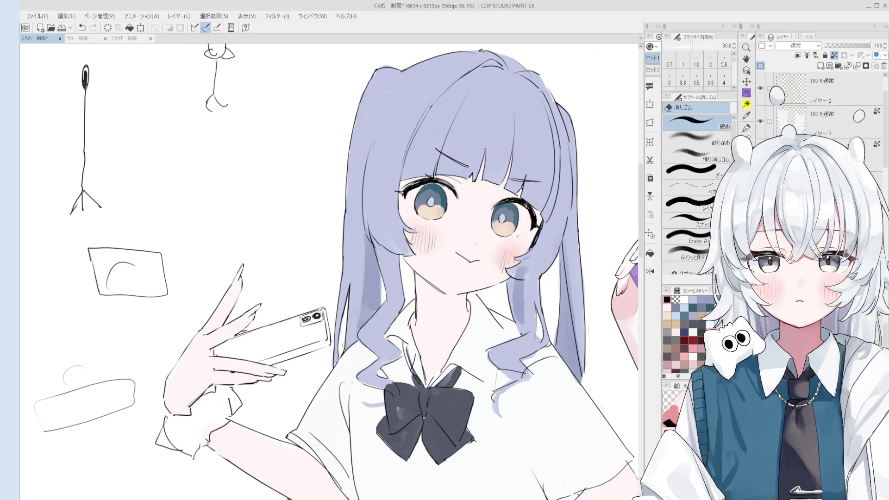
key(b)
scroll(513, 243, up, 3)
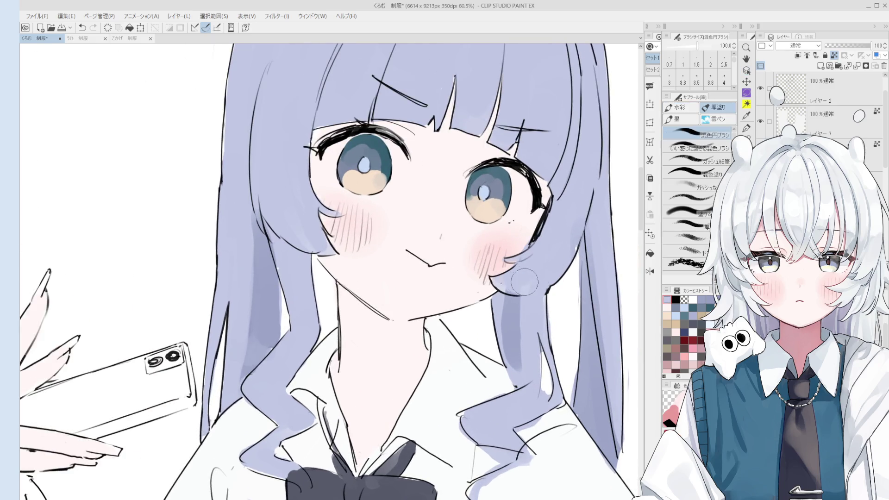
scroll(509, 278, down, 2)
key(h)
scroll(521, 252, down, 3)
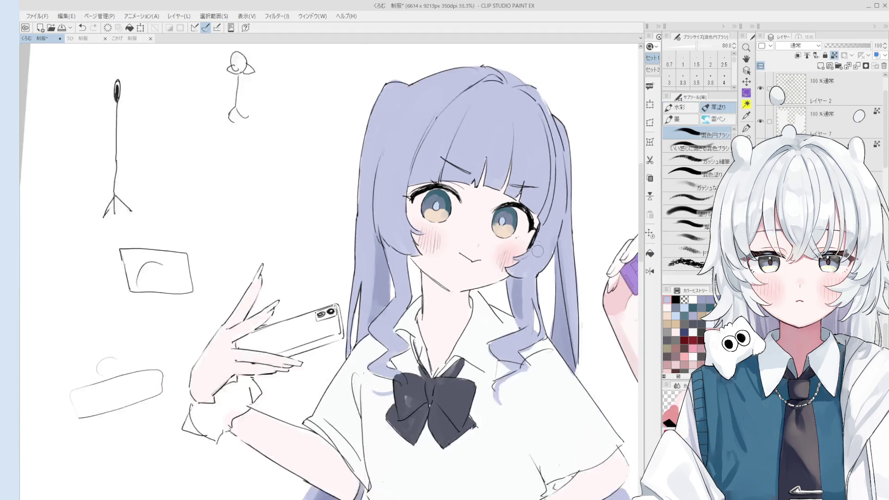
key(o)
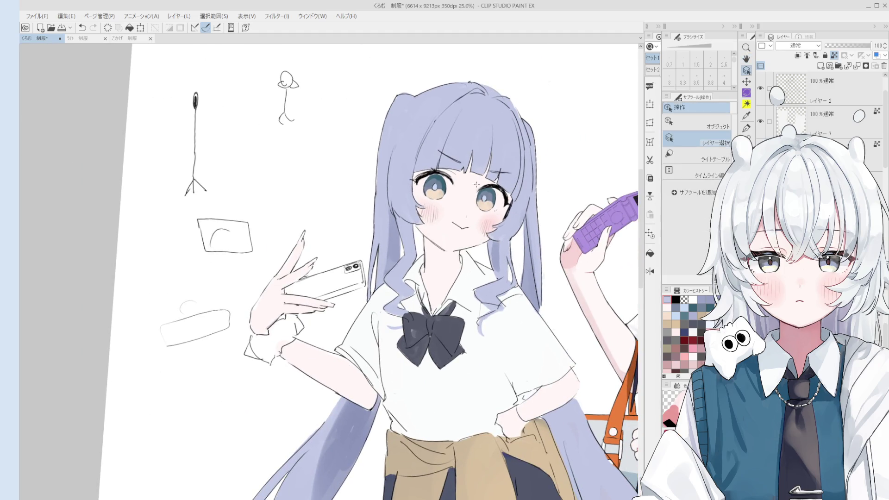
click(474, 195)
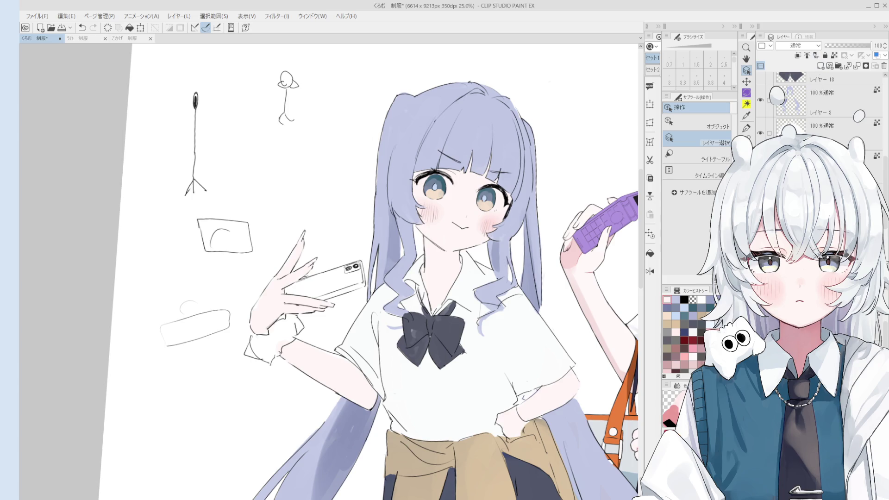
key(b)
scroll(486, 211, up, 1)
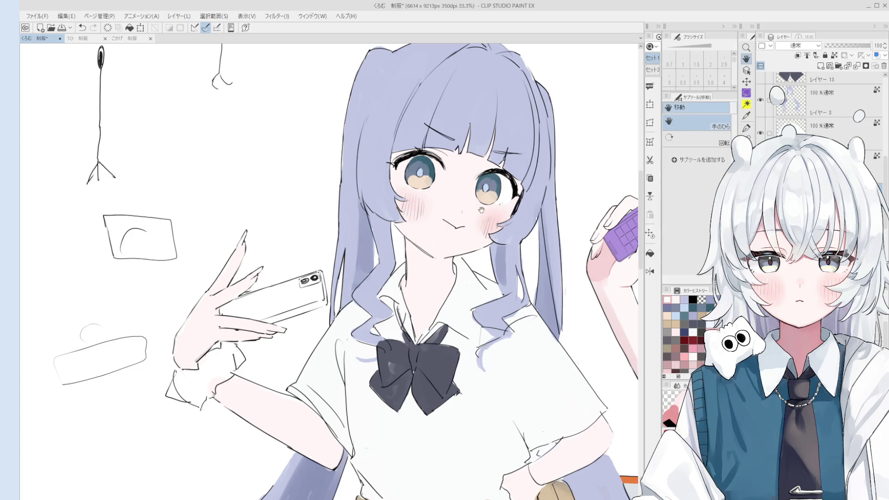
drag(427, 180, 413, 234)
key(bracketright)
key(bracketright)
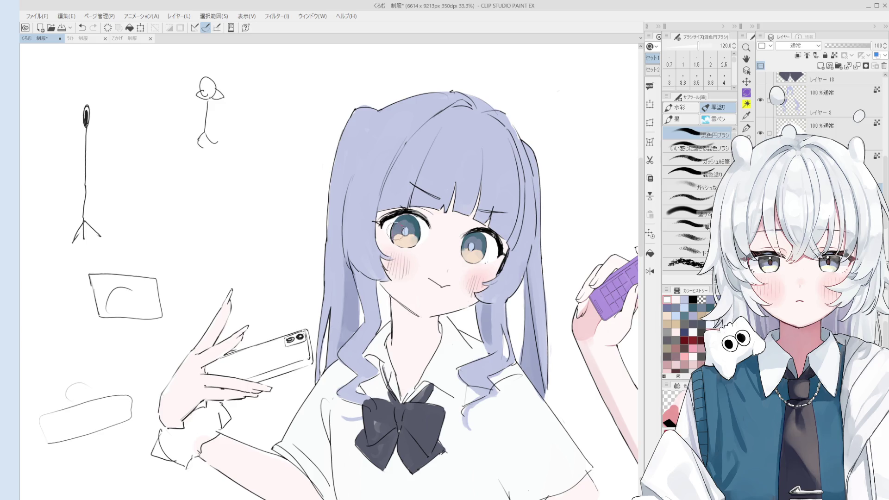
mouse_move(440, 219)
mouse_down()
mouse_move(435, 211)
mouse_move(453, 199)
mouse_up()
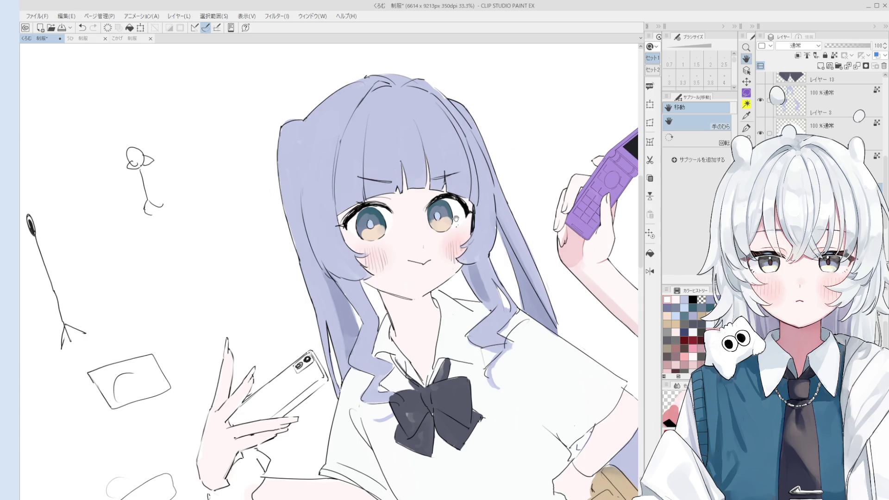
drag(440, 227, 456, 273)
key(e)
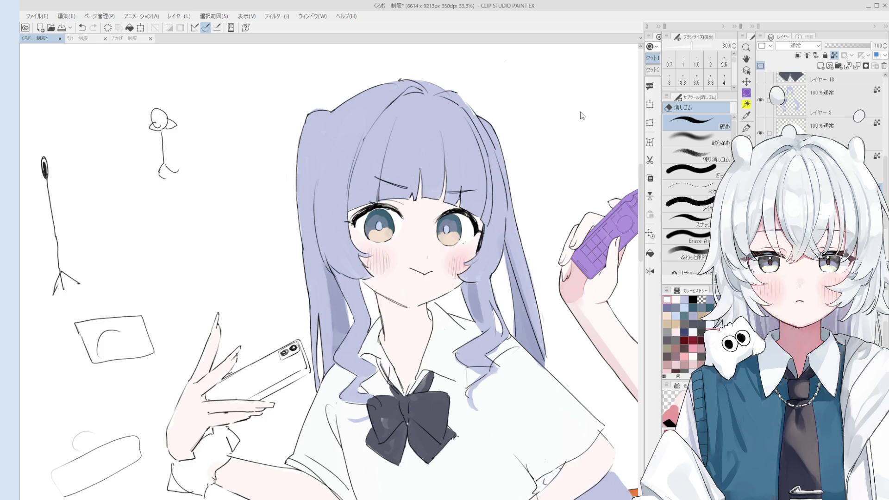
key(b)
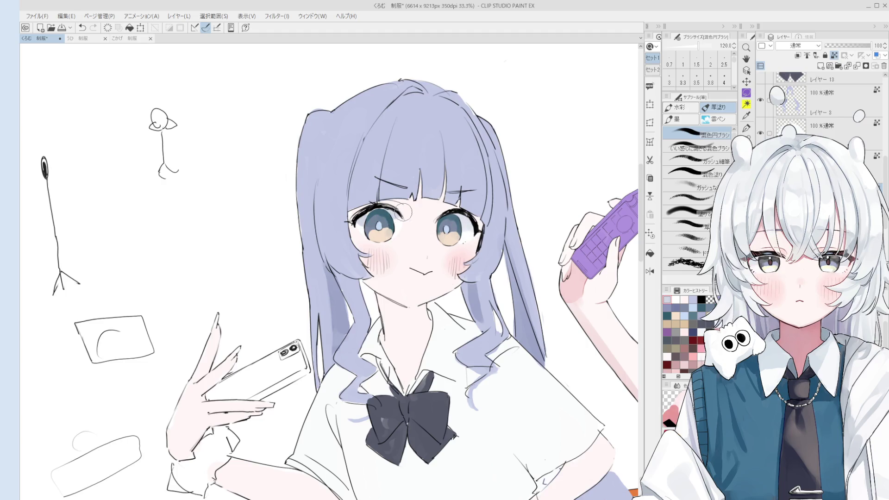
key(bracketright)
key(bracketright)
scroll(380, 226, up, 2)
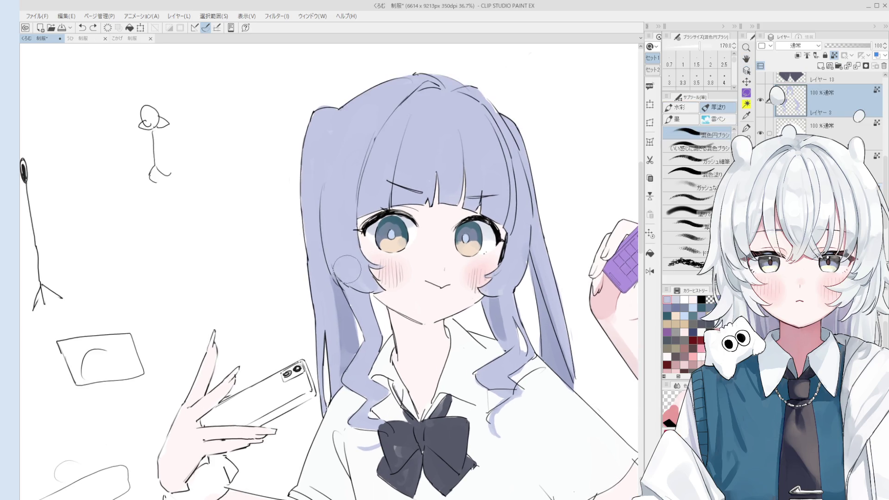
key(bracketleft)
key(bracketleft)
scroll(495, 312, down, 2)
key(bracketleft)
drag(500, 319, 514, 338)
key(ctrl+z)
key(bracketright)
key(bracketright)
key(bracketright)
drag(496, 307, 508, 337)
key(ctrl+z)
scroll(509, 342, down, 1)
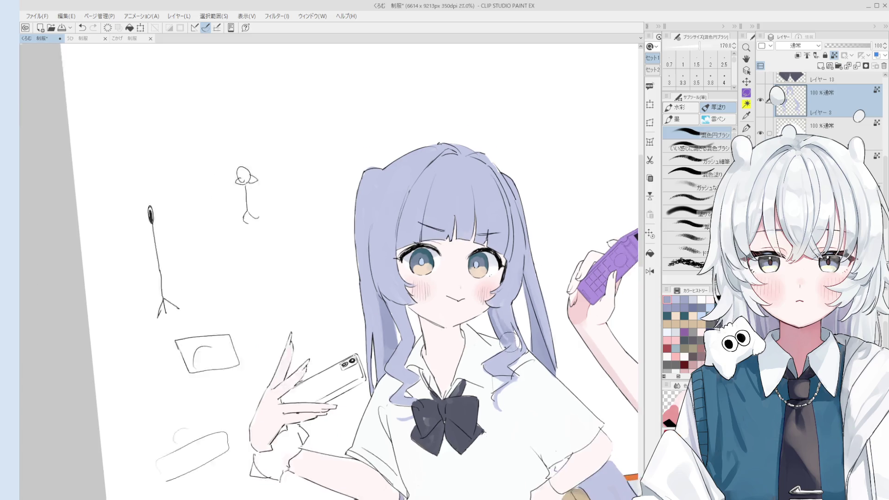
scroll(509, 343, down, 8)
key(bracketleft)
scroll(532, 352, up, 4)
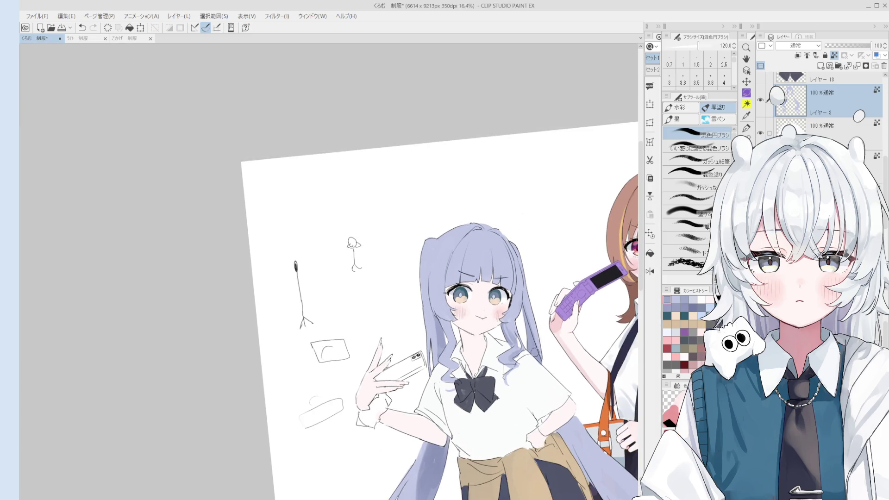
scroll(471, 352, up, 3)
key(bracketleft)
key(bracketleft)
key(bracketleft)
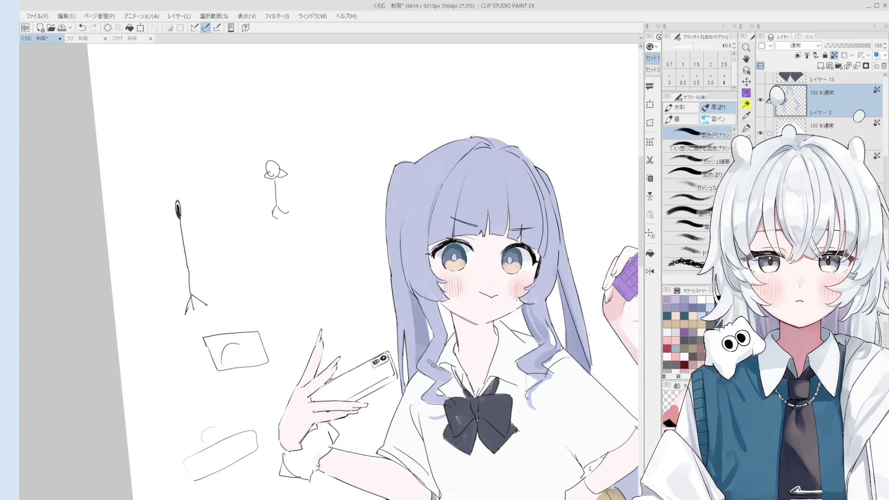
- Zoom into the face, enlarge the brush, and undo the last change
scroll(437, 355, down, 1)
key(bracketright)
key(bracketright)
key(bracketright)
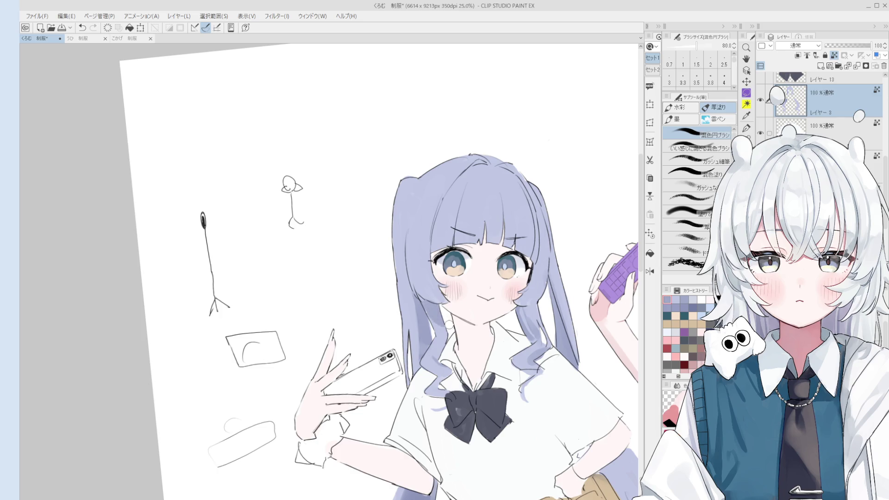
scroll(449, 324, down, 3)
scroll(509, 302, up, 1)
key(ctrl+z)
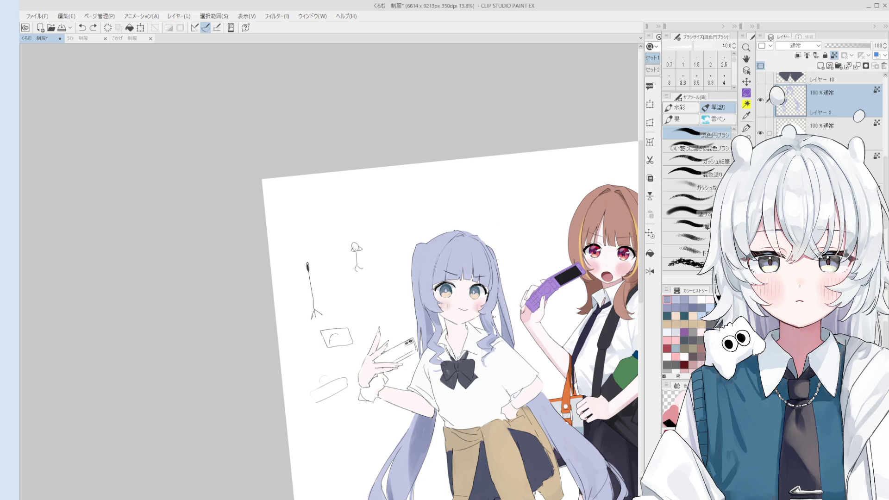
- Pick the face's line art layer from the canvas and switch to the eraser
key(o)
scroll(486, 312, up, 4)
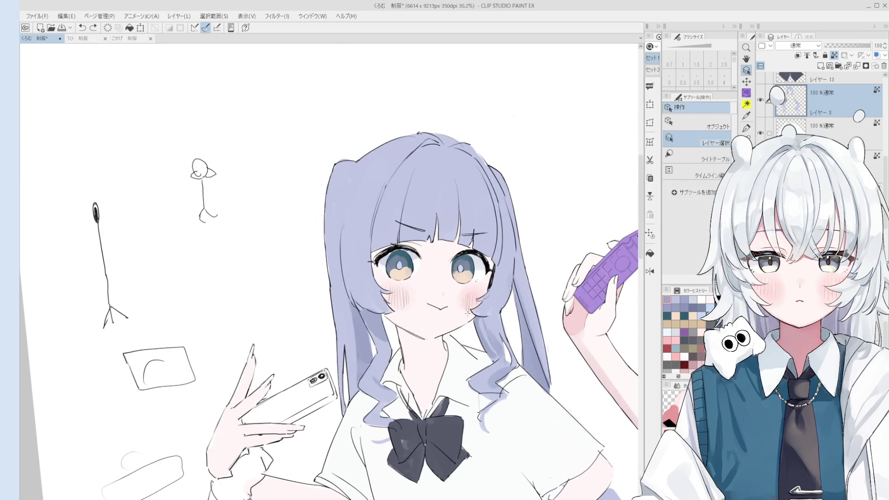
scroll(376, 313, up, 4)
click(380, 297)
key(e)
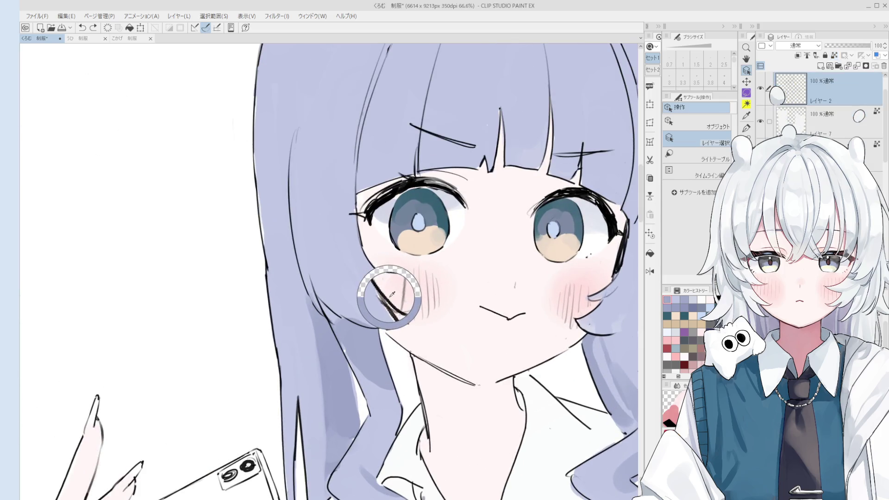
scroll(352, 301, down, 4)
scroll(405, 290, up, 2)
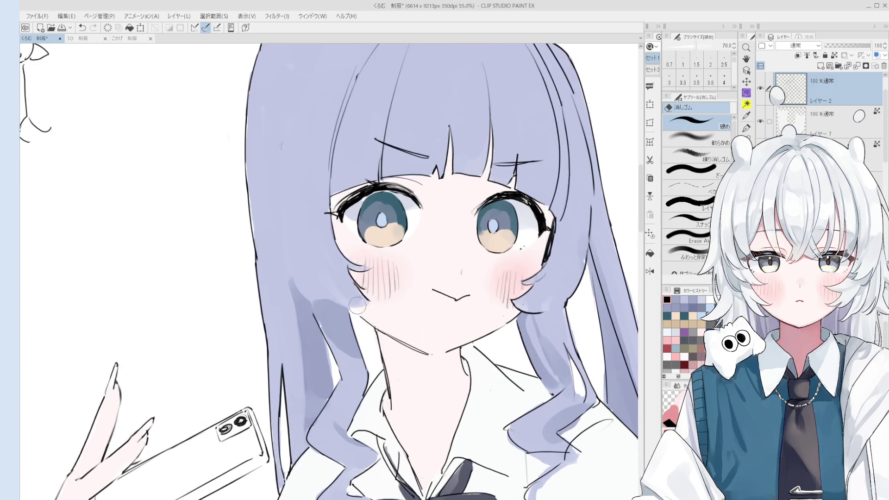
scroll(407, 297, down, 1)
drag(406, 296, 397, 295)
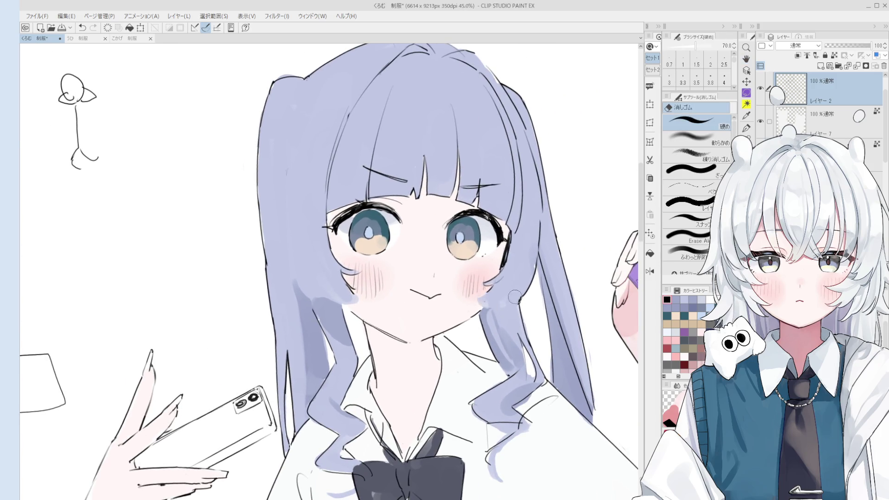
scroll(502, 284, up, 1)
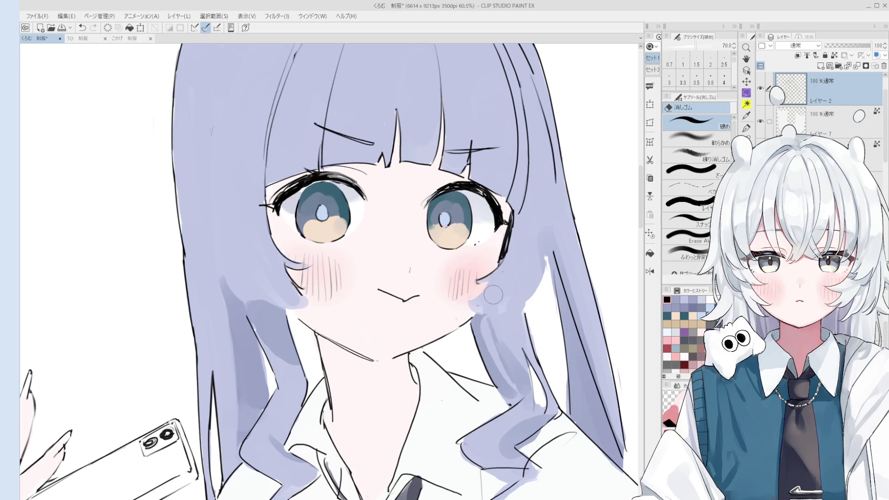
scroll(477, 301, up, 1)
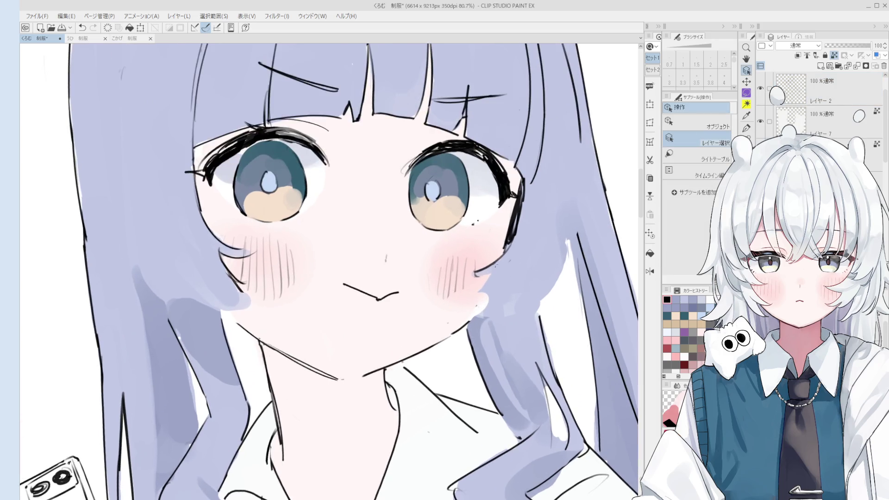
scroll(476, 305, up, 2)
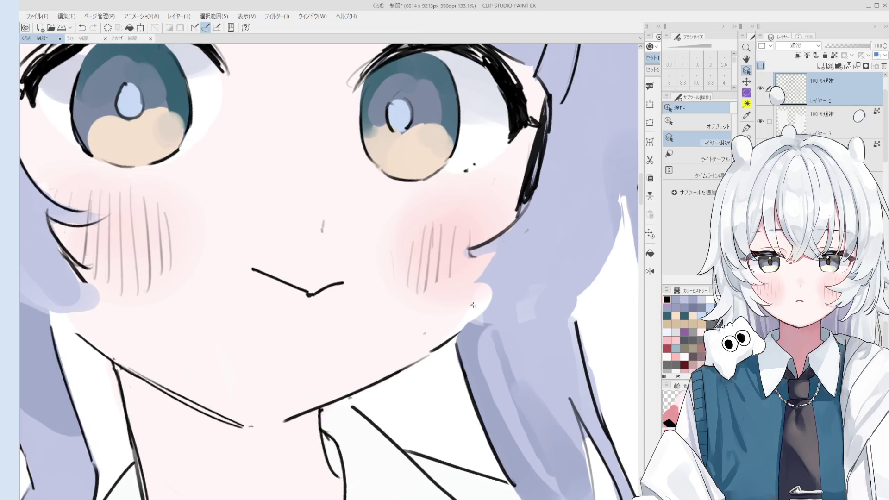
- On the Layer 2 copy, redraw the right eye outline with the fine pen, then undo it
ctrl+shift+click(463, 305)
scroll(472, 298, down, 3)
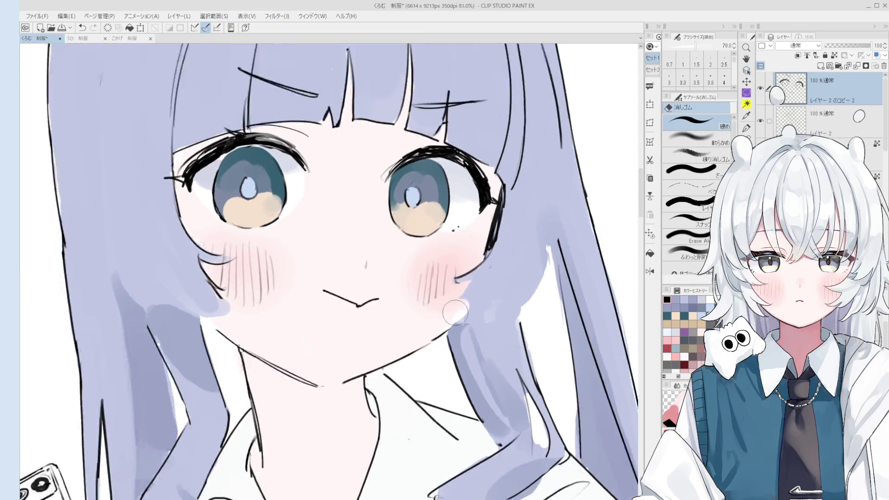
ctrl+shift+click(479, 252)
key(p)
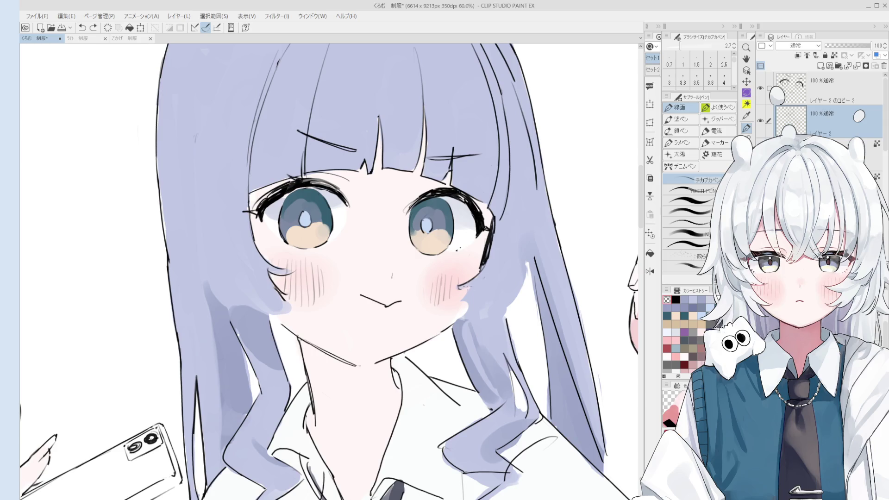
mouse_move(492, 220)
mouse_down()
mouse_move(463, 278)
mouse_move(478, 272)
mouse_move(470, 283)
mouse_up()
key(ctrl+z)
key(ctrl+z)
scroll(462, 273, down, 1)
key(ctrl+z)
key(ctrl+z)
key(ctrl+z)
- Flip the canvas horizontally to check the face, then switch to the hard eraser
scroll(474, 274, down, 2)
scroll(484, 280, down, 2)
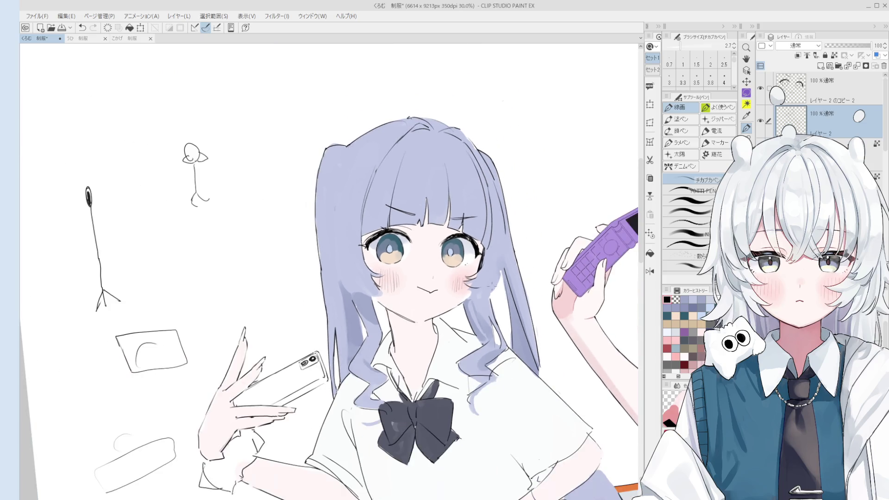
scroll(469, 296, up, 2)
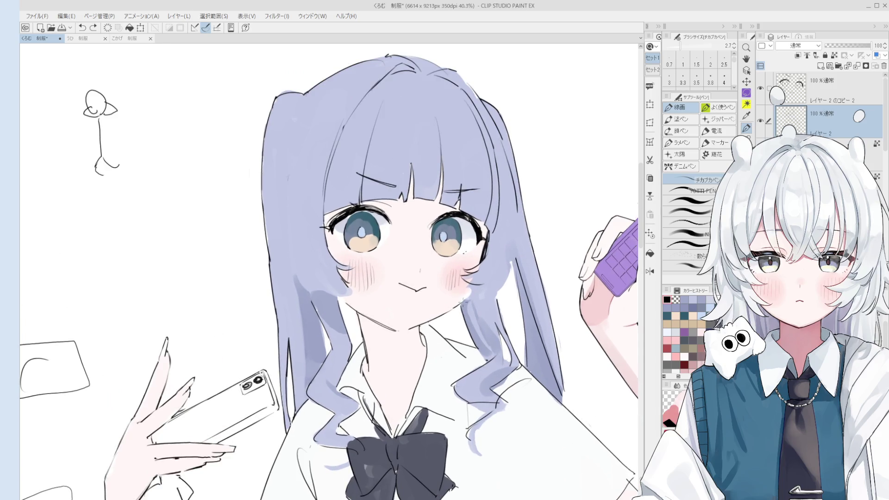
scroll(470, 289, down, 2)
key(h)
scroll(384, 303, up, 5)
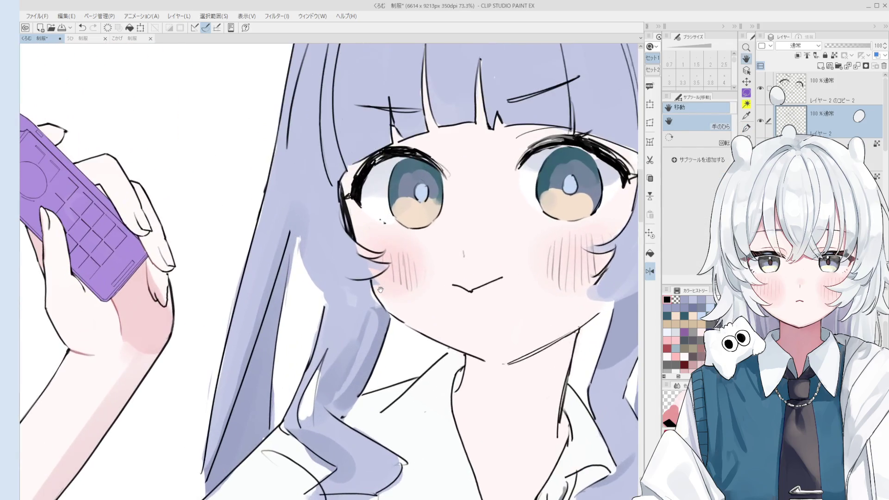
key(b)
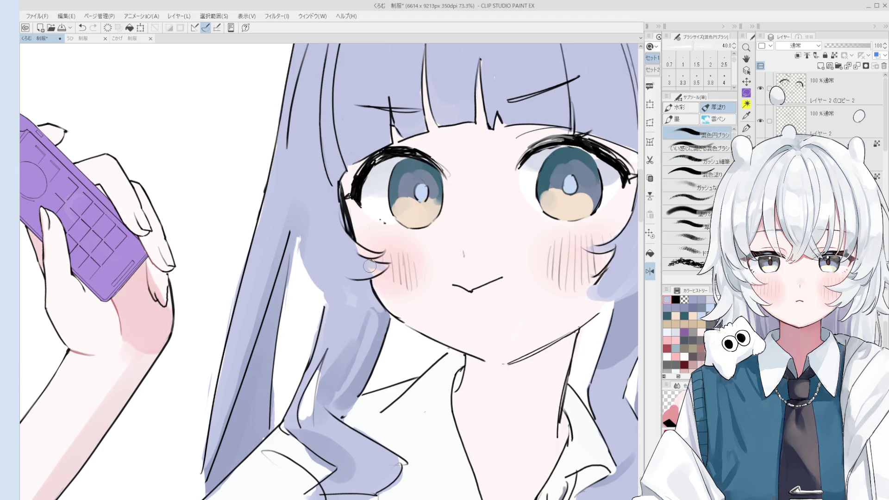
key(e)
key(b)
scroll(385, 244, down, 5)
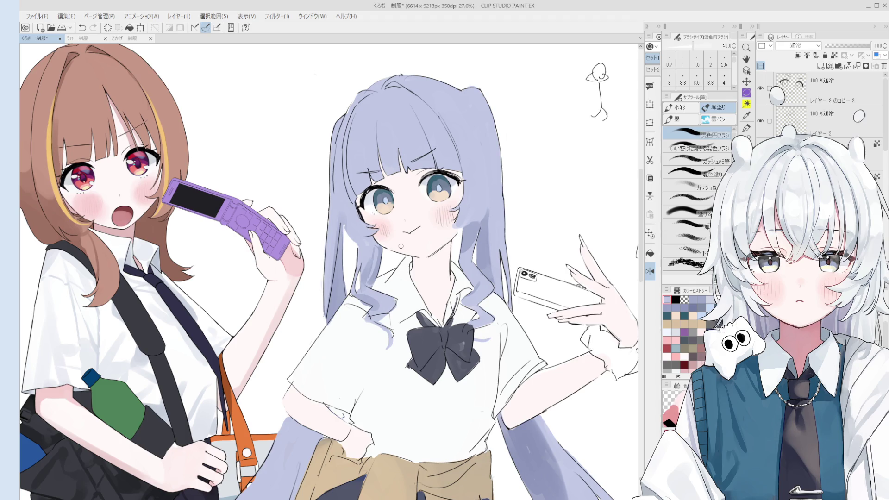
scroll(395, 245, up, 2)
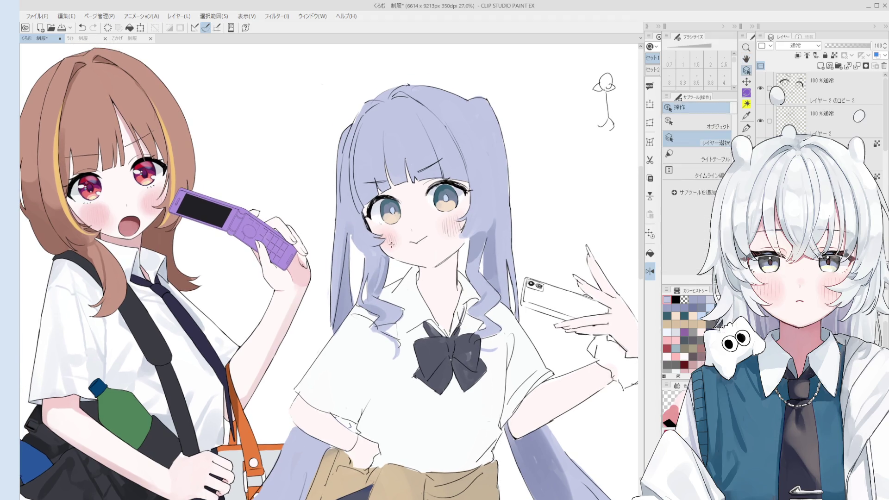
scroll(391, 244, up, 2)
ctrl+click(391, 244)
drag(369, 275, 375, 264)
scroll(373, 273, down, 1)
scroll(375, 263, down, 1)
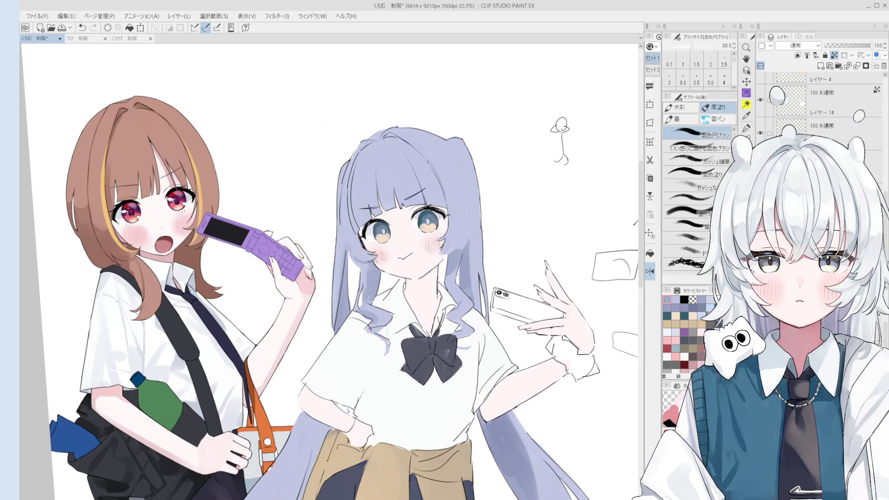
scroll(373, 249, down, 1)
key(e)
key(h)
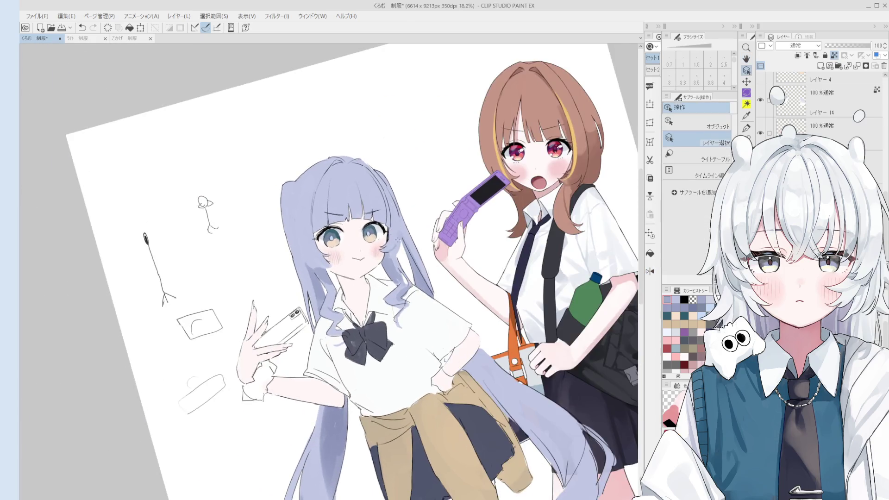
scroll(394, 265, up, 3)
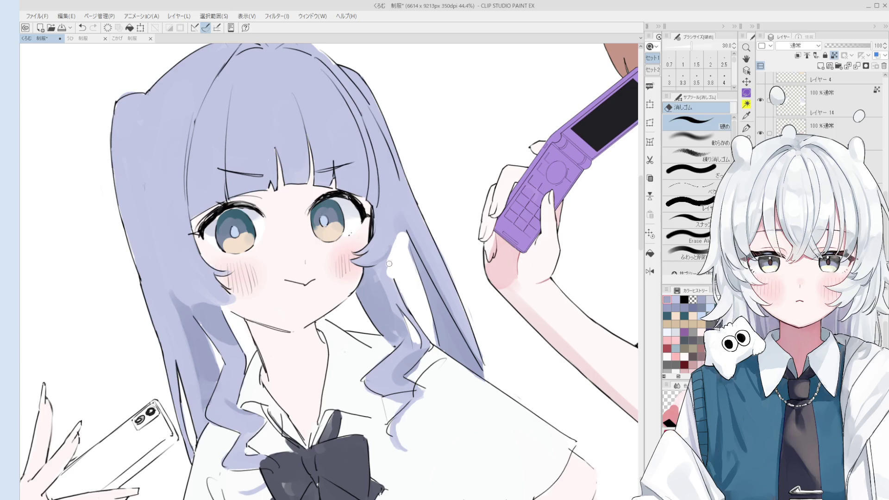
key(b)
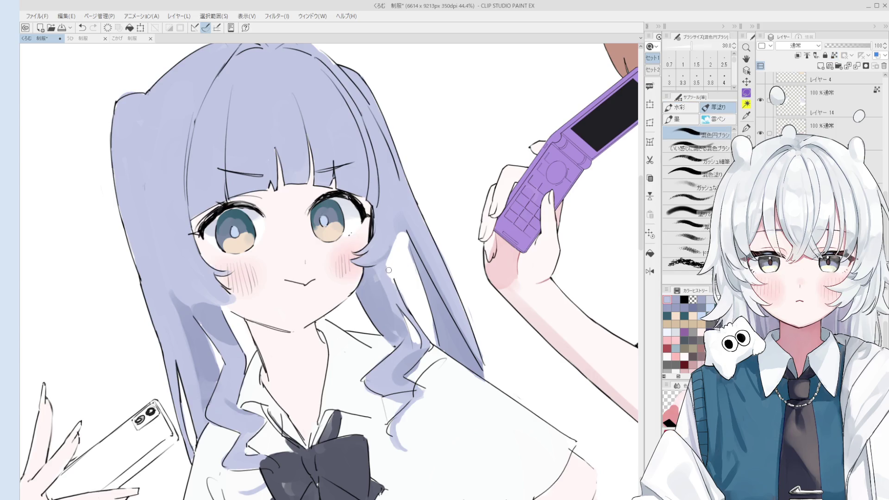
scroll(401, 273, down, 2)
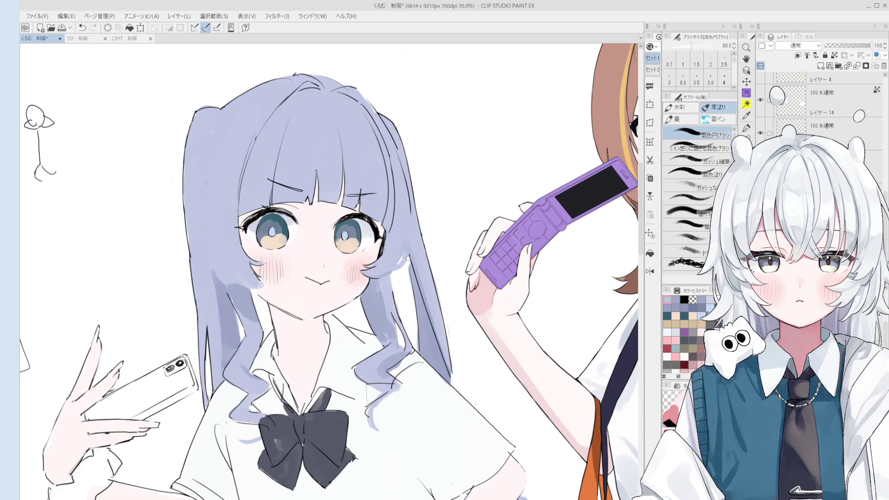
scroll(387, 267, down, 2)
mouse_move(409, 267)
ctrl+alt+mouse_down()
mouse_move(431, 278)
mouse_move(410, 266)
ctrl+alt+mouse_up()
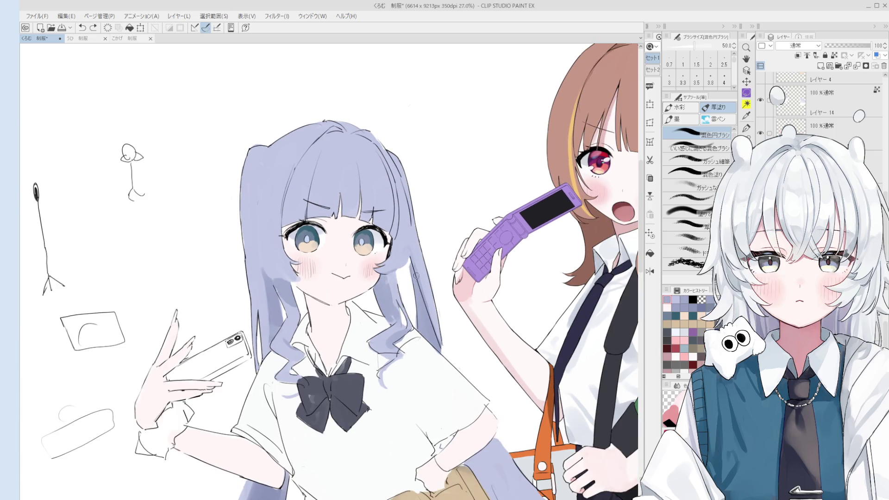
scroll(412, 301, down, 1)
drag(412, 301, 412, 298)
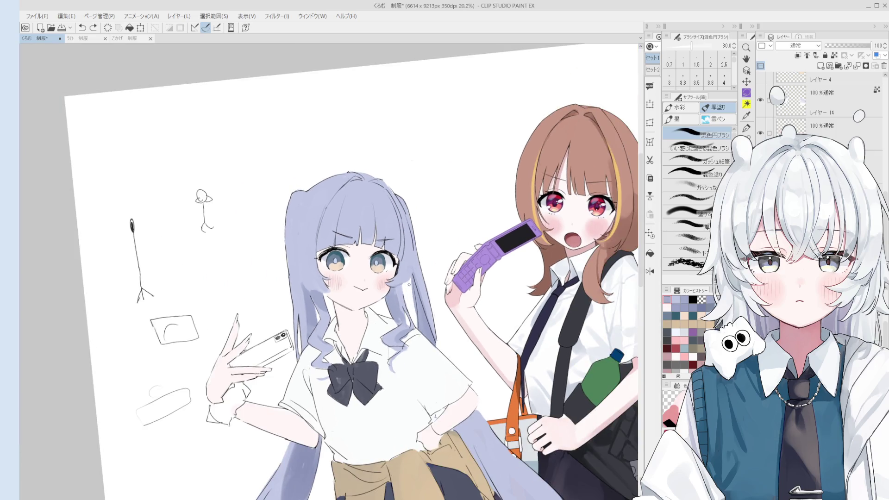
key(ctrl+z)
key(ctrl+y)
- Enlarge the 混色円ブラシ to 120 and dab light lavender beside the purple hair's edge
drag(413, 250, 419, 249)
click(408, 271)
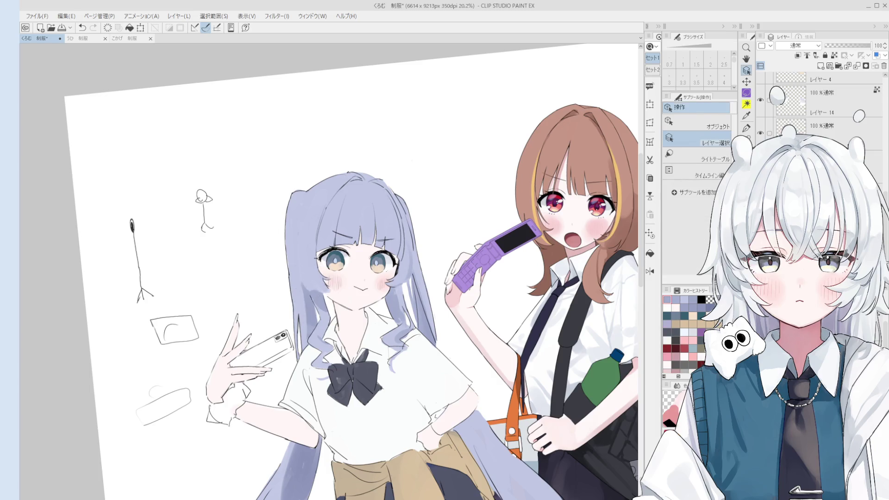
- Set the brush to size 70 and paint darker purple along the twin-tail's left edge
scroll(302, 275, up, 1)
key(bracketleft)
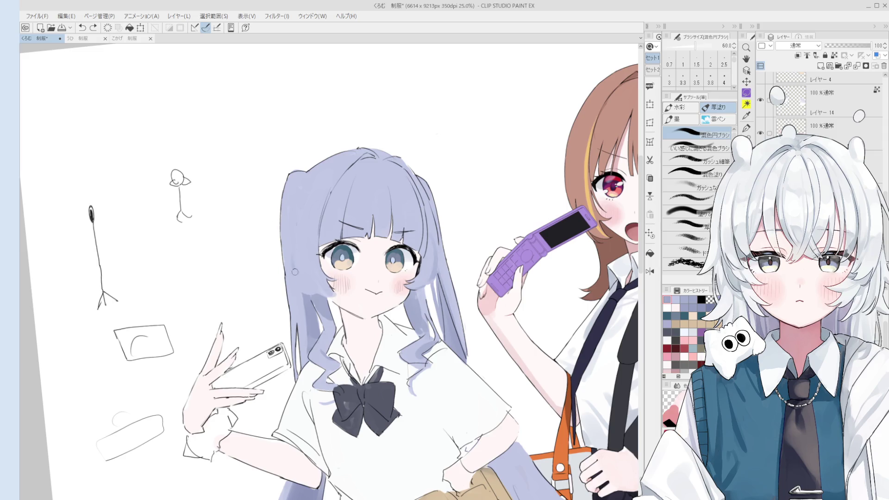
key(bracketright)
key(bracketleft)
key(bracketleft)
scroll(298, 208, down, 1)
key(bracketright)
key(ctrl+z)
click(289, 207)
key(ctrl+z)
key(bracketright)
drag(295, 198, 291, 250)
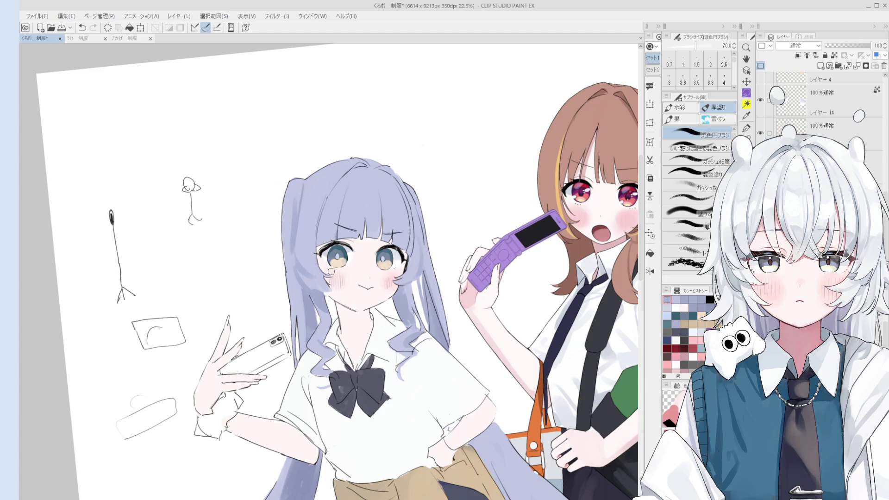
- Select Layer 2 and erase a white streak into the hair beside the cheek
scroll(342, 277, up, 4)
key(e)
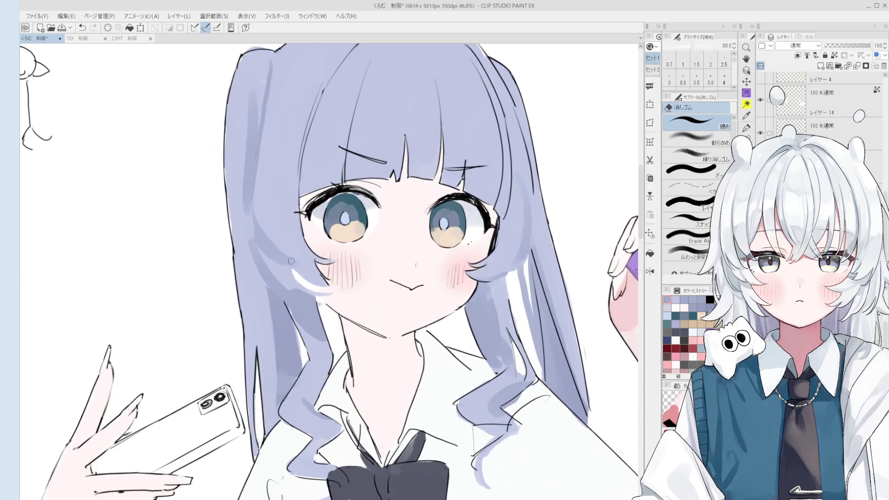
scroll(325, 271, down, 2)
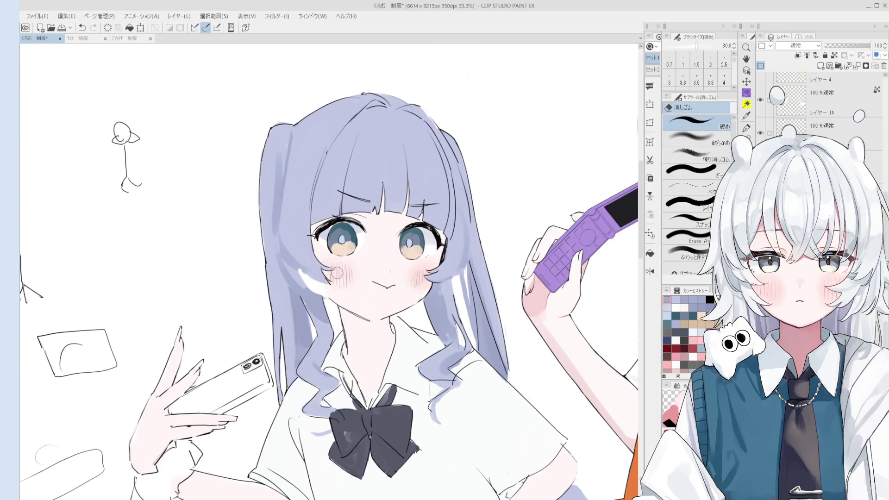
key(o)
scroll(329, 277, up, 5)
alt+click(332, 291)
click(328, 296)
key(e)
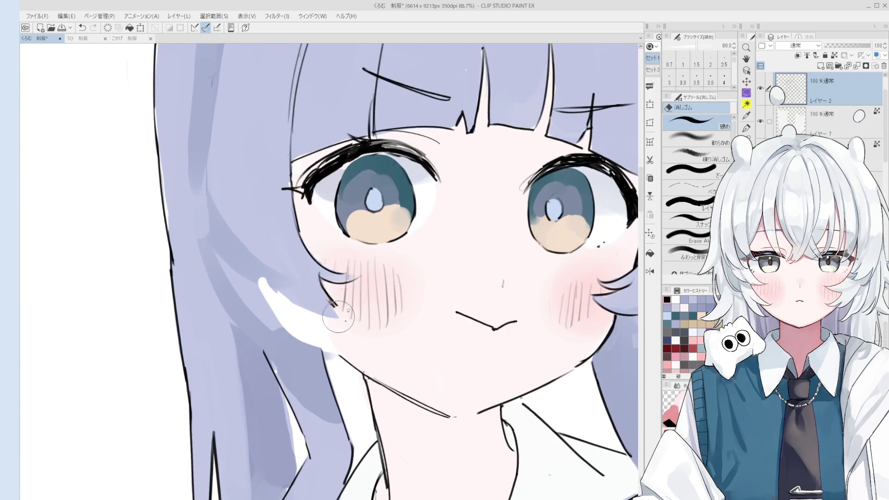
scroll(287, 236, down, 2)
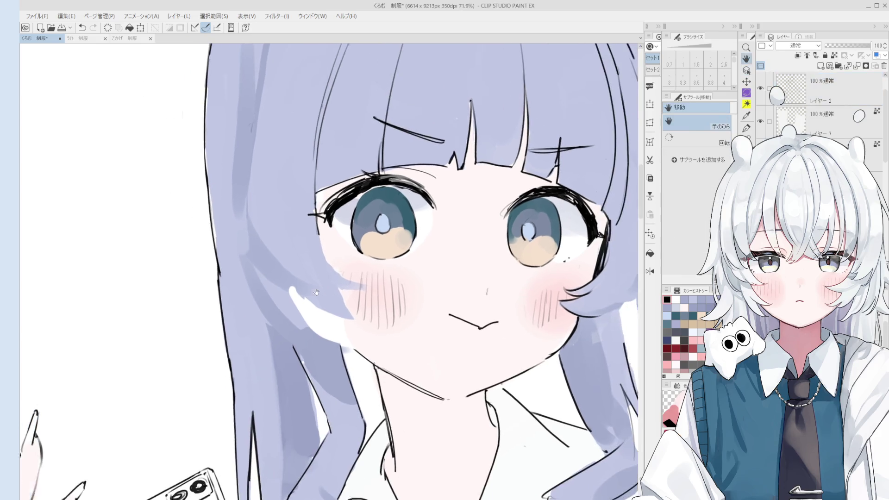
drag(287, 236, 364, 307)
- Sample the lavender hair colour and repaint beside the left cheek with a size-25 混色円ブラシ
alt+click(306, 260)
key(b)
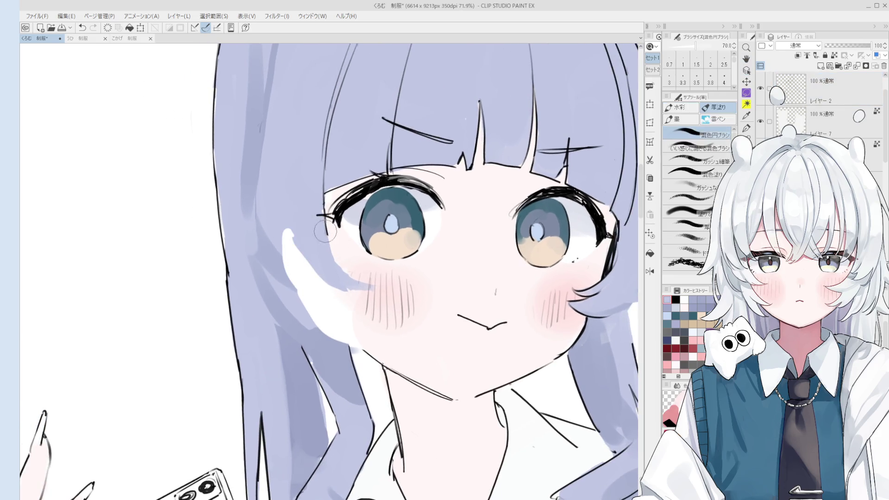
key(ctrl+z)
key(bracketleft)
key(bracketleft)
key(bracketleft)
mouse_move(370, 278)
mouse_down()
mouse_move(354, 255)
mouse_move(371, 276)
mouse_move(325, 276)
mouse_up()
scroll(353, 256, down, 1)
key(ctrl+z)
scroll(368, 273, down, 1)
key(e)
key(b)
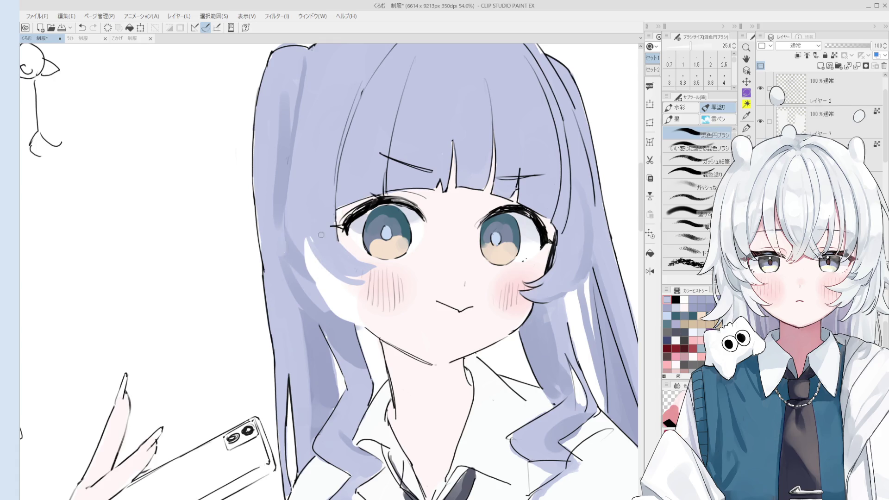
- Paint white over the hair beside the cheek with the large gouache brush, then select the face layer
click(689, 160)
drag(324, 255, 343, 273)
scroll(467, 257, down, 3)
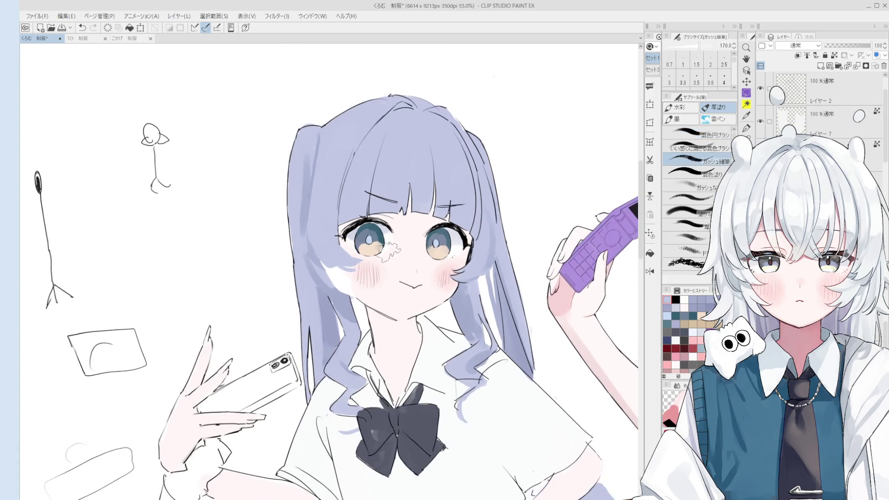
scroll(468, 257, up, 2)
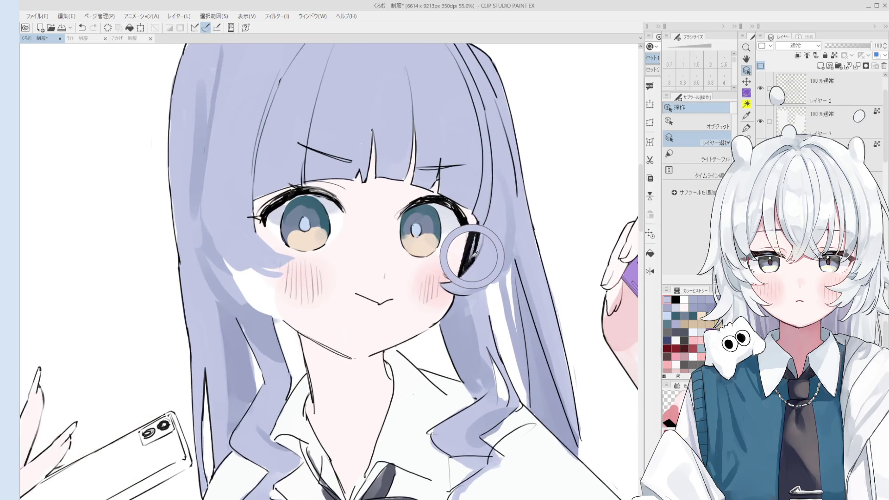
ctrl+shift+click(469, 252)
key(e)
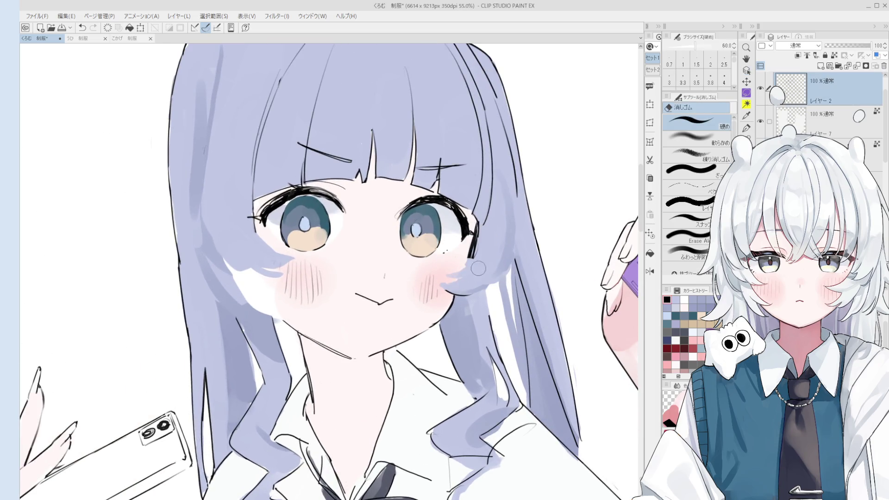
- Flip the canvas horizontally to check the face mirrored
key(h)
key(ctrl+shift+h)
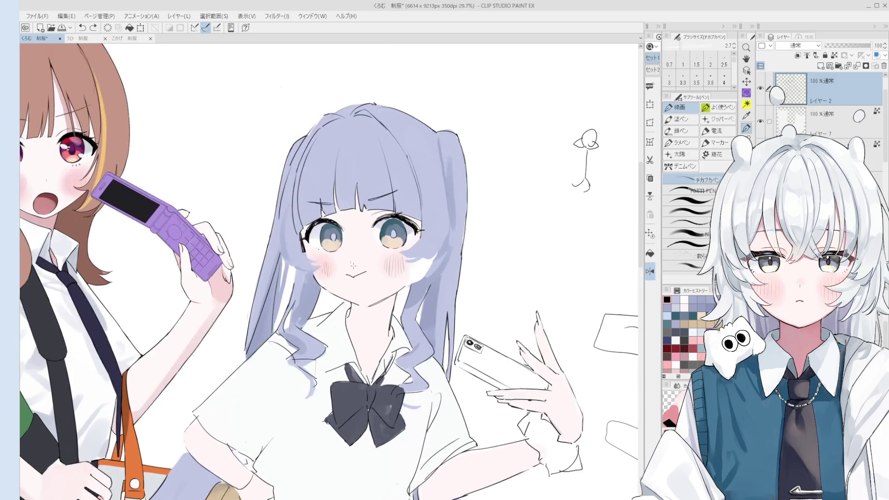
scroll(299, 252, up, 2)
- Redraw blush hatch lines on the left cheek with the pen, undoing and redoing strokes
key(p)
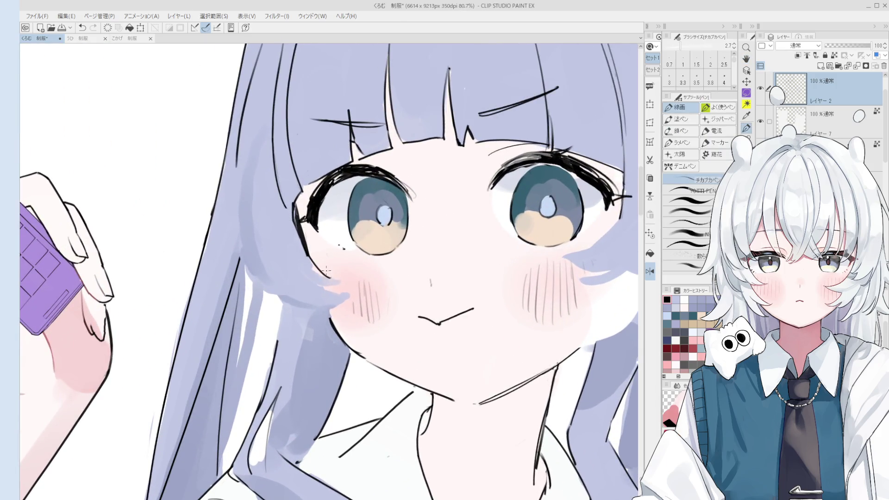
scroll(331, 268, down, 1)
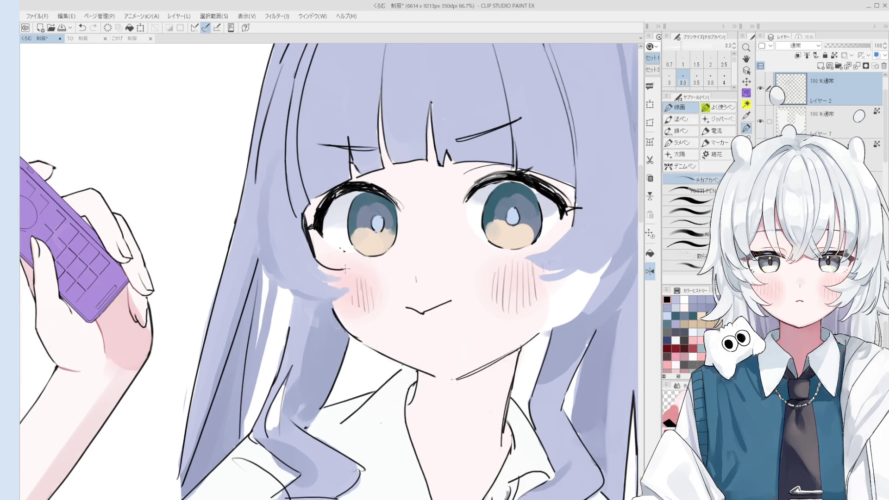
scroll(336, 272, down, 1)
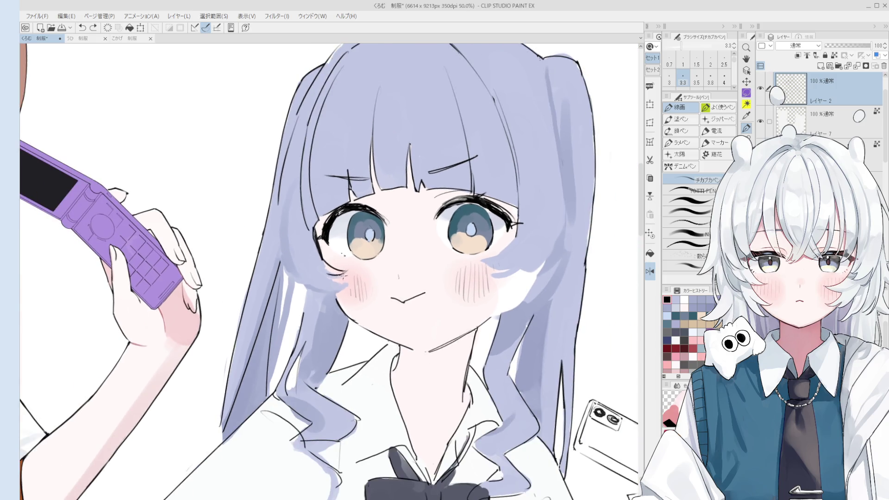
key(ctrl+z)
mouse_move(341, 281)
mouse_down()
mouse_move(348, 293)
mouse_move(336, 253)
mouse_up()
key(ctrl+z)
key(ctrl+z)
scroll(320, 295, down, 2)
scroll(366, 237, up, 2)
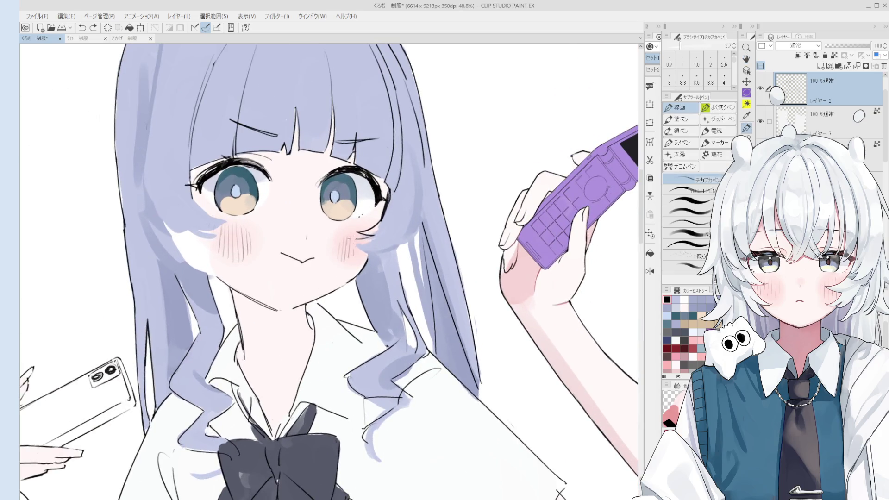
scroll(371, 235, down, 1)
key(ctrl+z)
key(e)
key(ctrl+y)
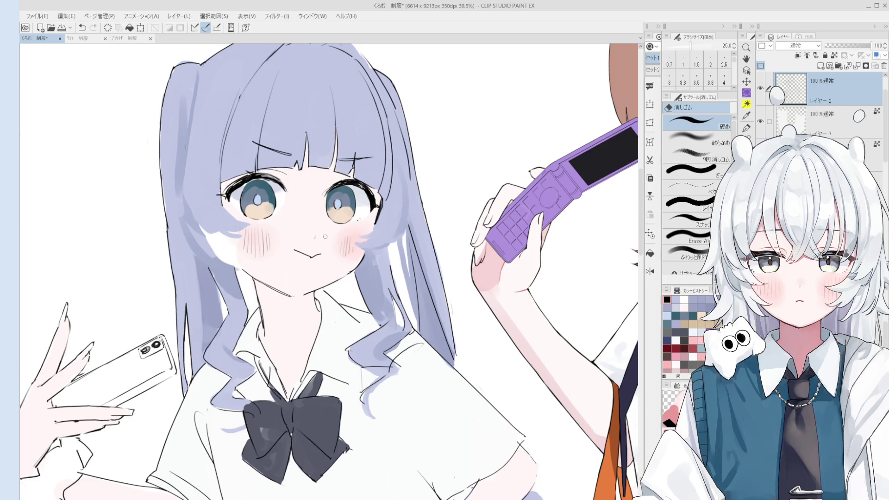
- Set the pen size to 3.5
key(p)
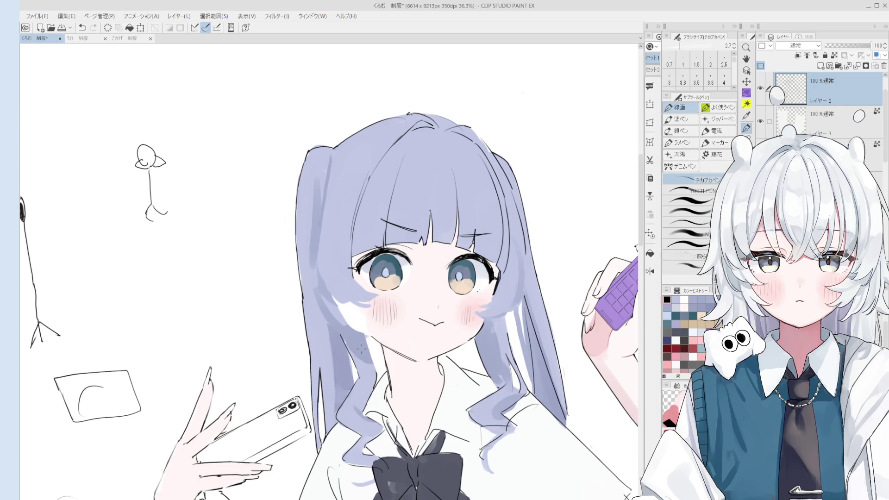
key(e)
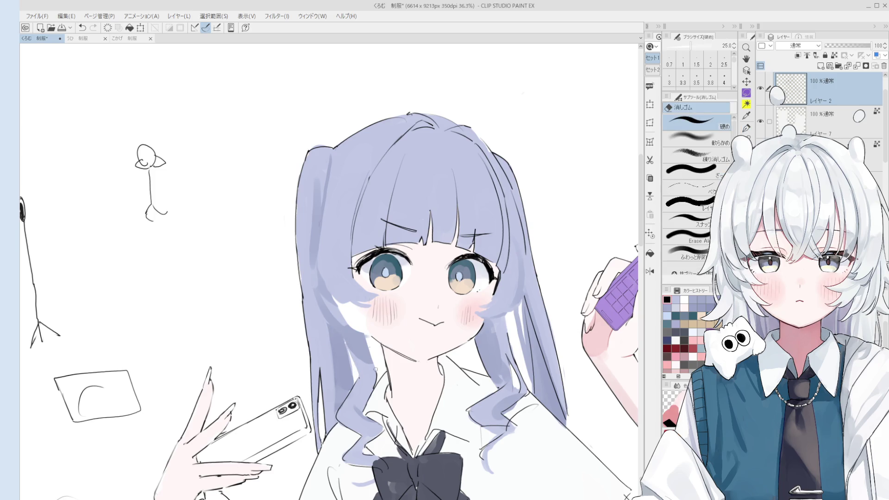
key(p)
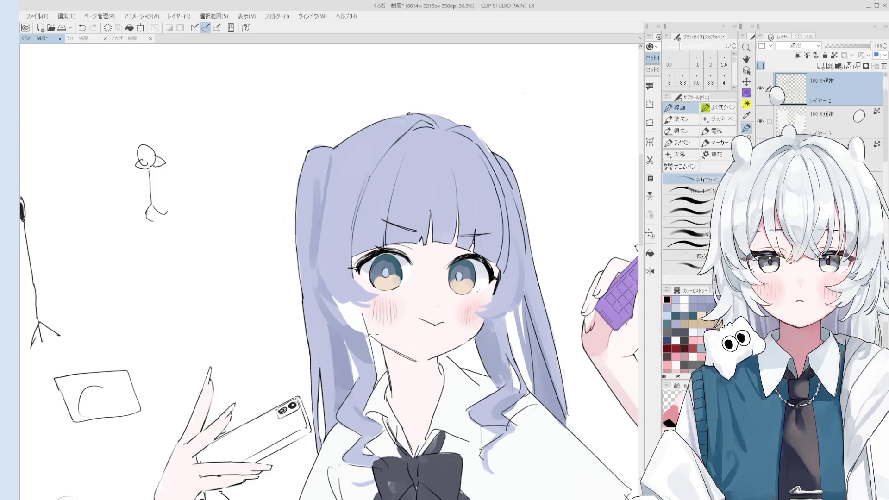
key(bracketright)
key(ctrl+minus)
key(bracketright)
key(bracketright)
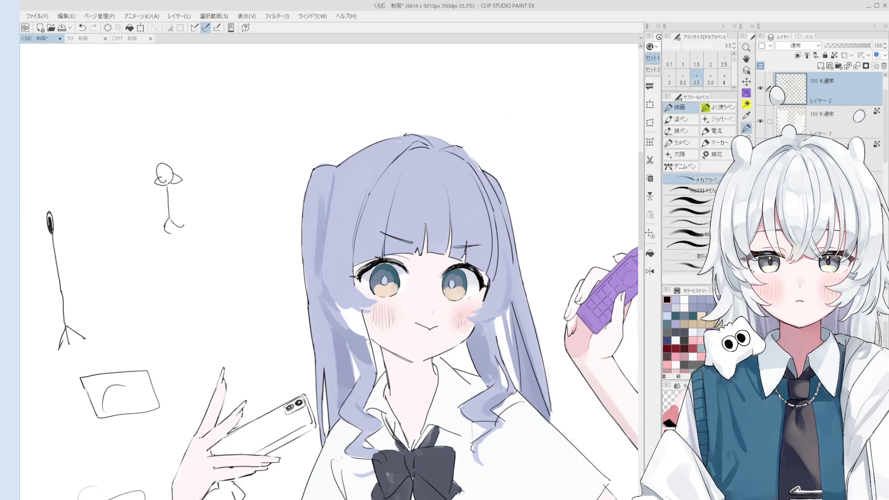
- Eyedrop the lavender hair colour near the cheek
drag(352, 336, 354, 339)
alt+click(354, 338)
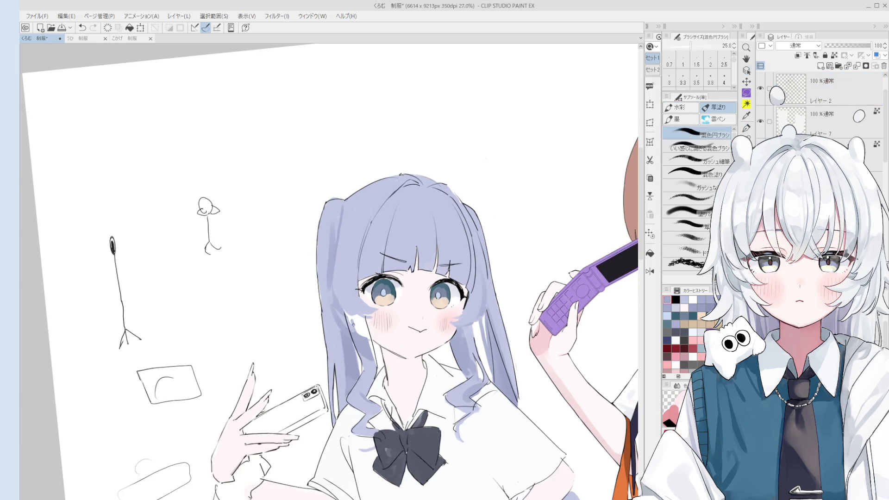
alt+click(356, 318)
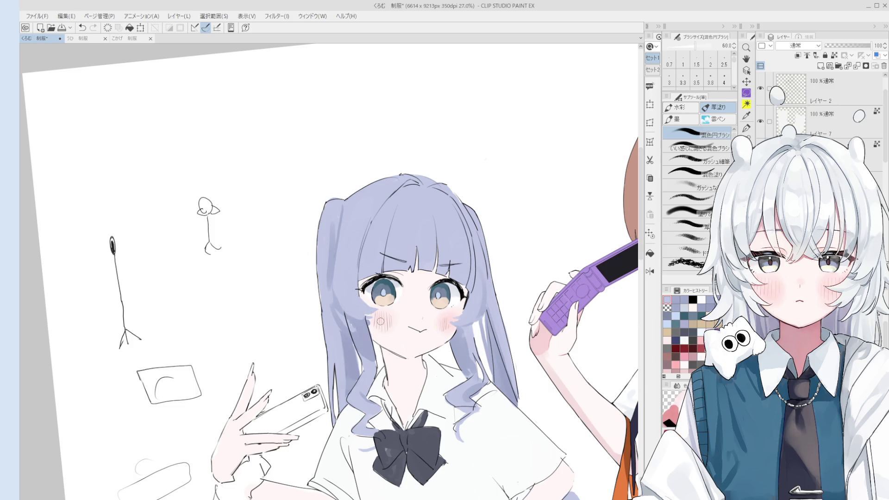
- Switch to the 混色円ブラシ blending brush, trying sizes 40 and 20
key(e)
key(b)
scroll(372, 319, down, 3)
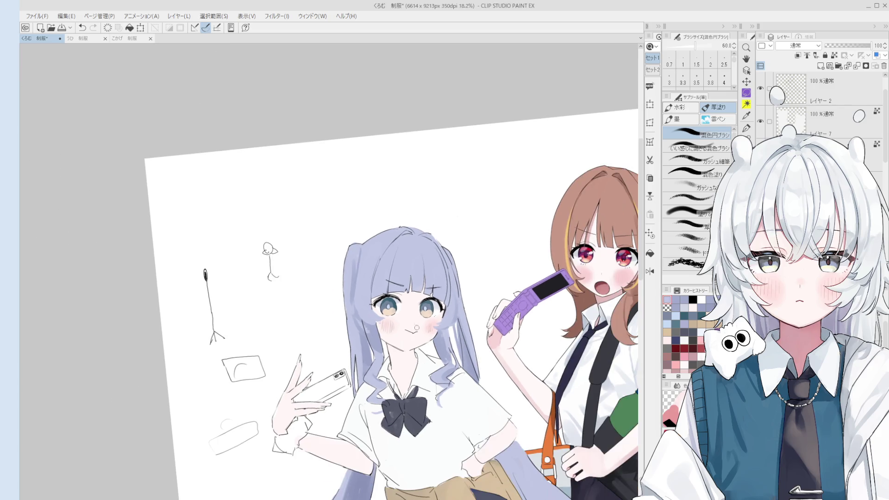
key(o)
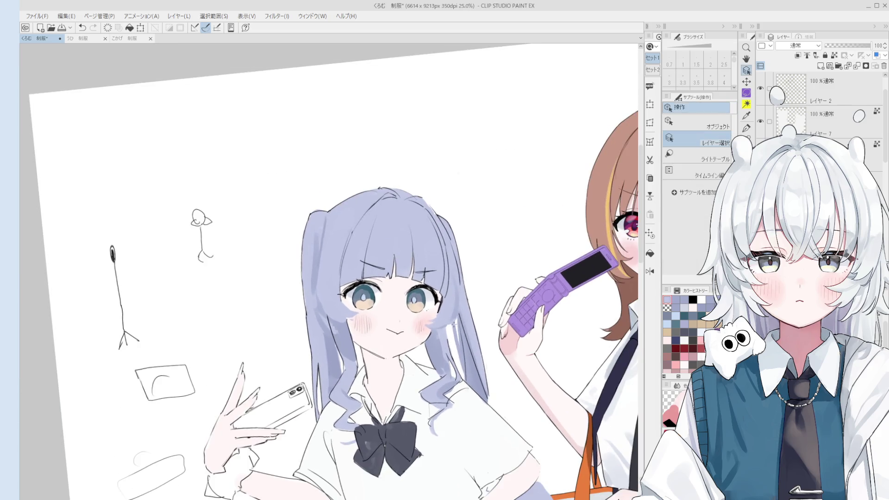
scroll(440, 322, up, 4)
scroll(444, 314, up, 1)
key(b)
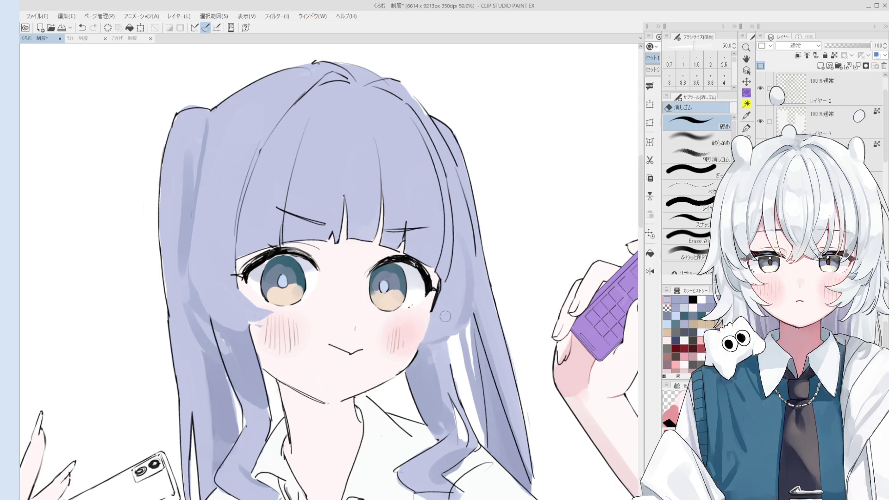
scroll(449, 303, down, 1)
scroll(450, 303, down, 3)
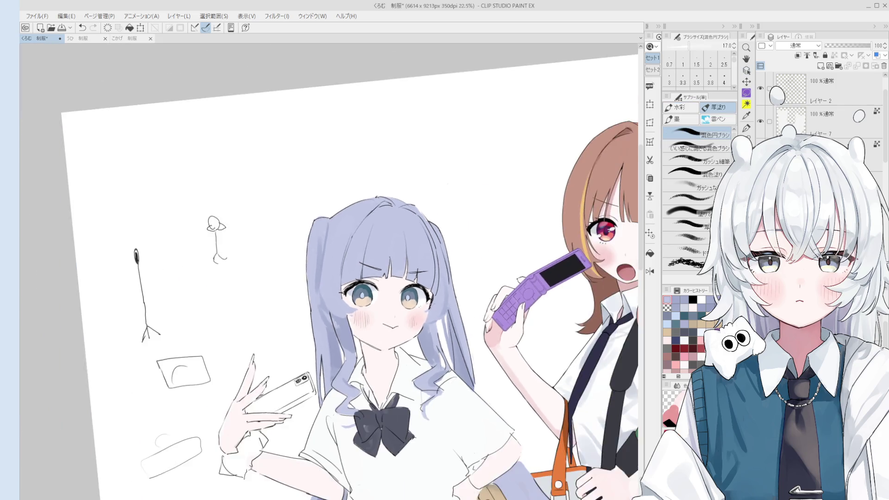
scroll(408, 337, up, 1)
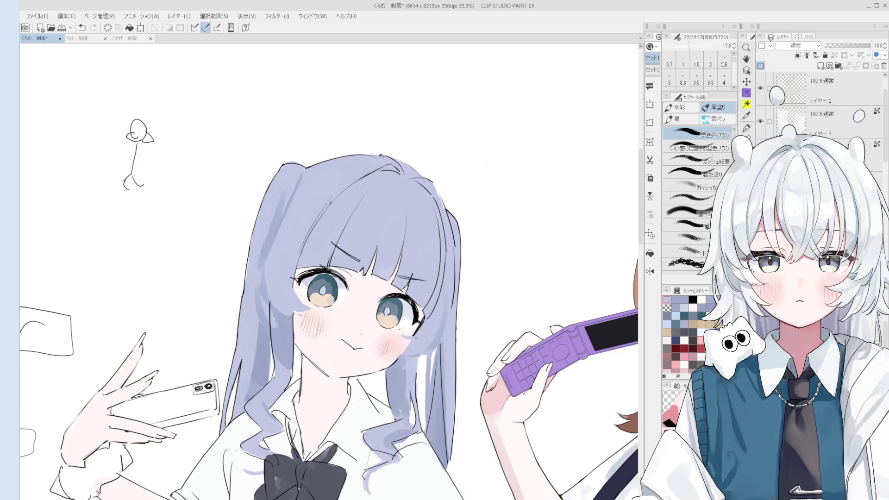
key(bracketright)
key(bracketright)
key(bracketright)
key(bracketleft)
key(bracketleft)
key(bracketleft)
scroll(410, 343, down, 2)
scroll(434, 329, down, 1)
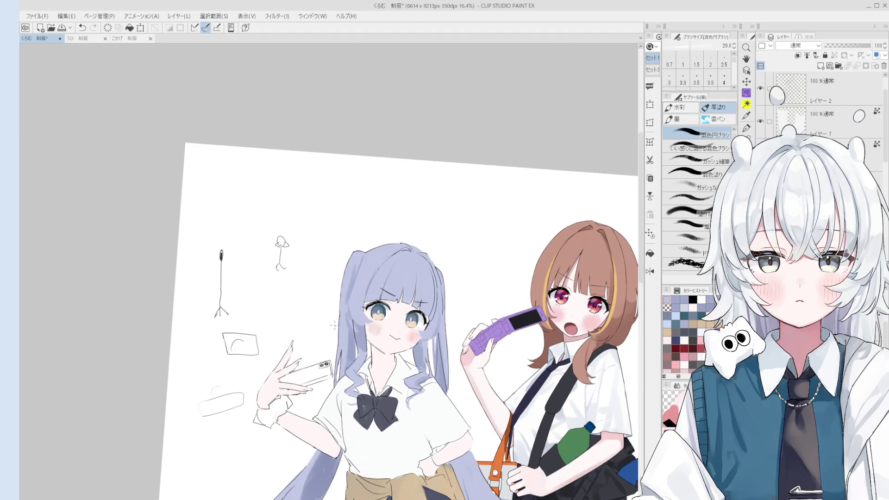
- Reset the canvas rotation upright and set the blending brush to size 50
key(o)
scroll(417, 352, up, 4)
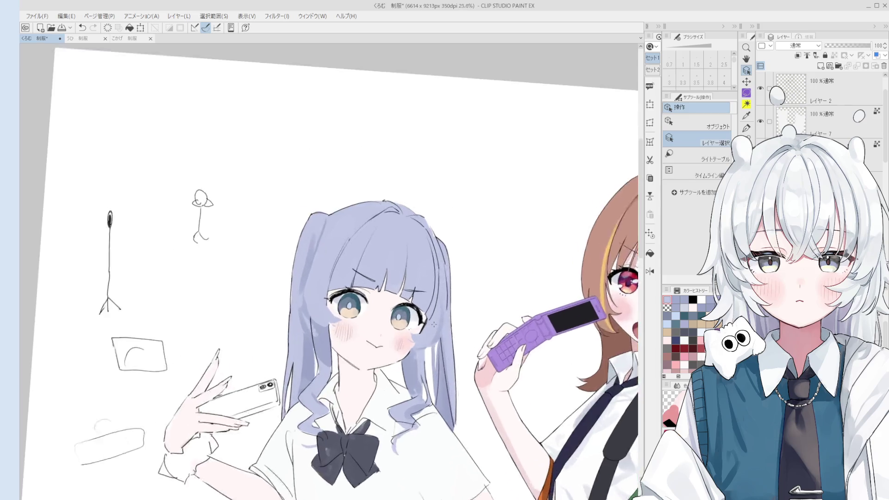
scroll(417, 353, up, 1)
key(b)
mouse_move(424, 346)
mouse_down()
mouse_move(407, 366)
mouse_move(433, 343)
mouse_up()
key(ctrl+z)
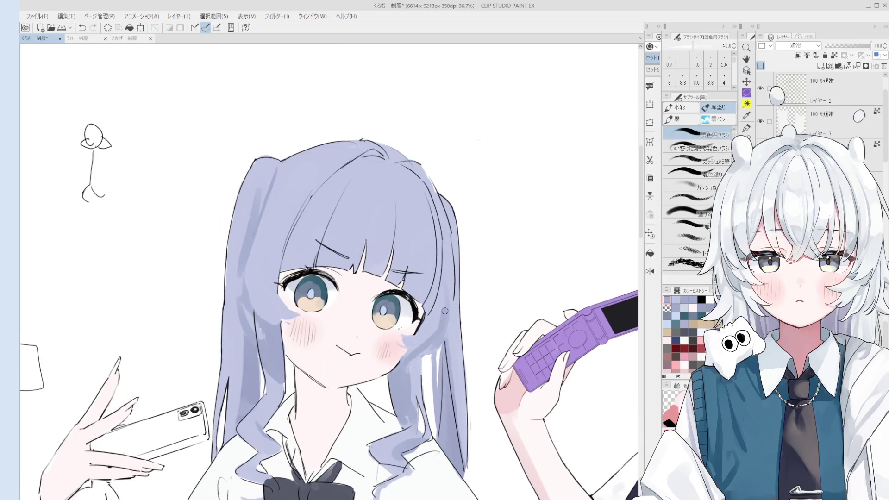
scroll(442, 313, down, 1)
key(bracketright)
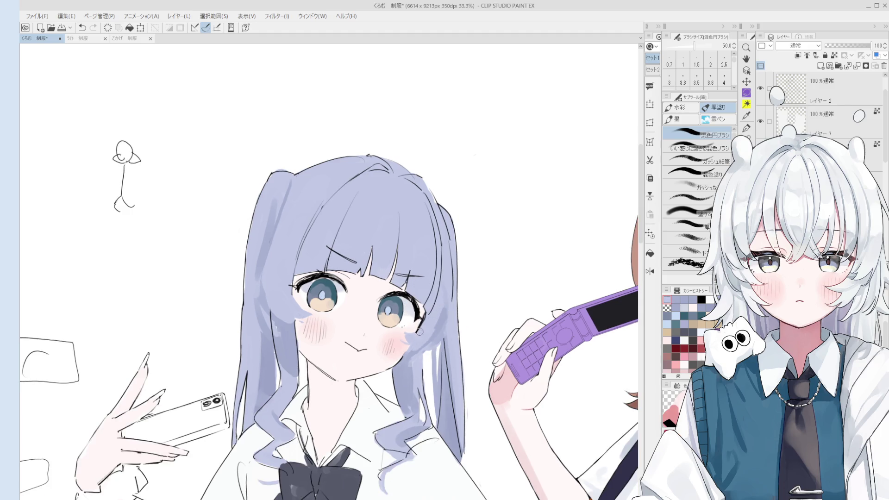
scroll(419, 332, down, 1)
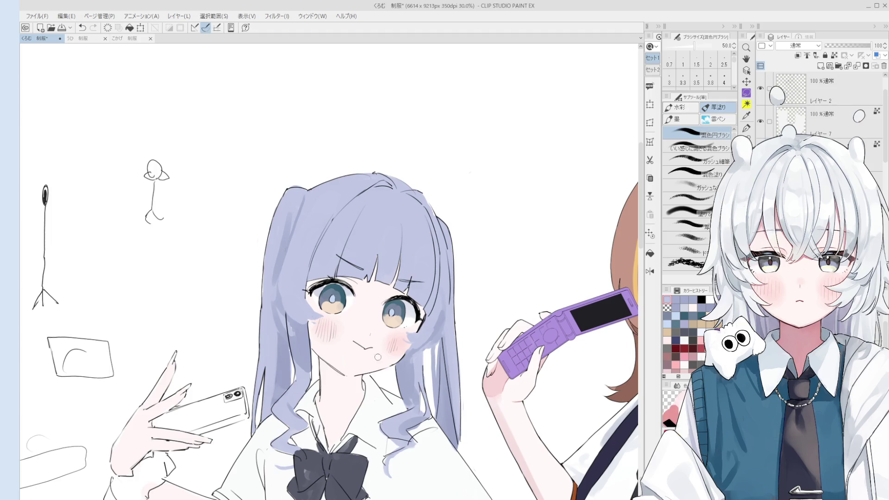
scroll(426, 340, up, 4)
click(432, 309)
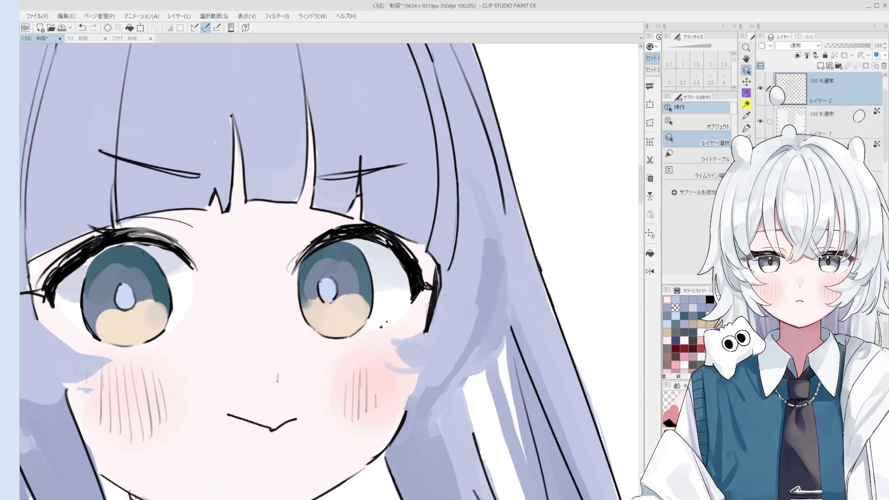
key(p)
scroll(421, 317, down, 1)
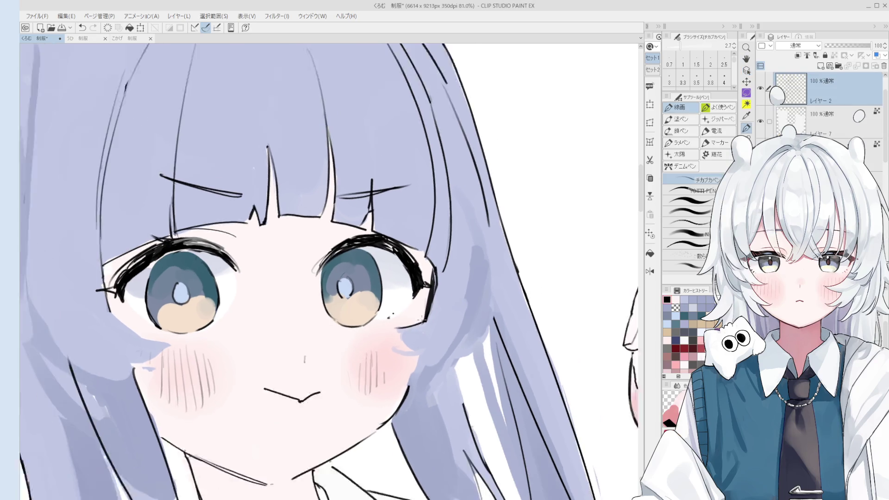
scroll(410, 334, down, 3)
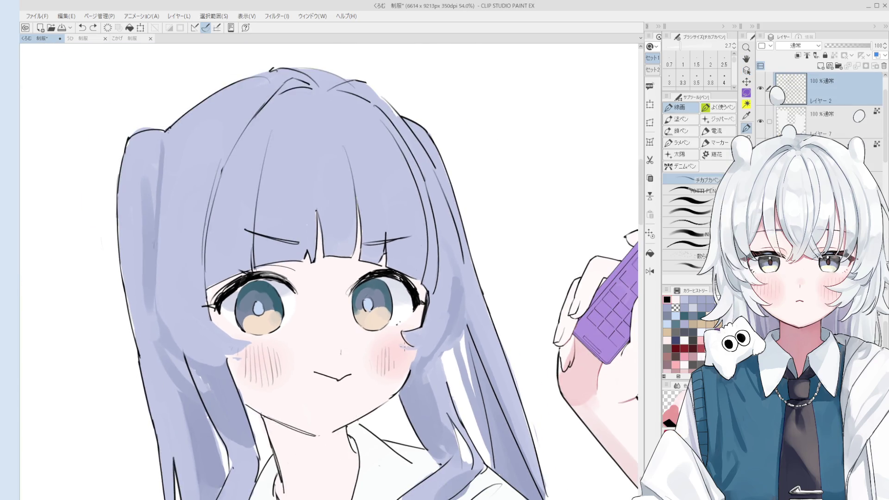
scroll(407, 347, down, 1)
scroll(415, 347, down, 1)
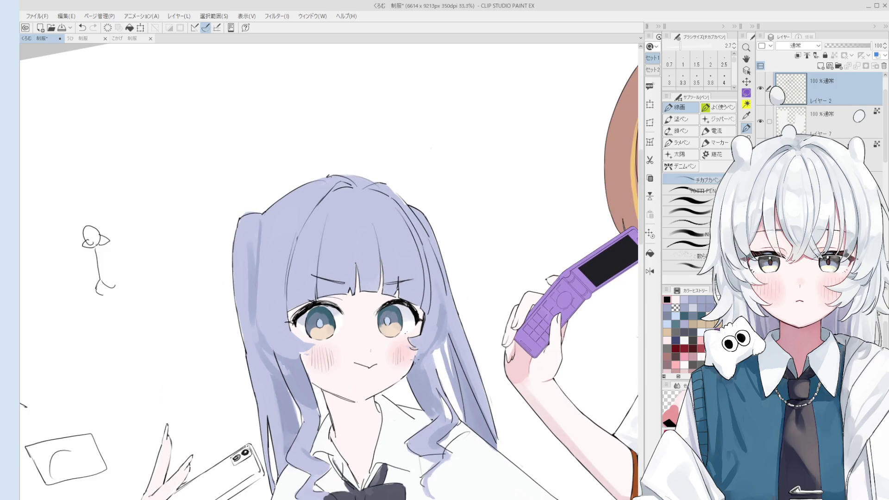
scroll(414, 355, down, 1)
mouse_move(366, 374)
mouse_down()
mouse_move(396, 363)
mouse_move(398, 398)
mouse_move(408, 225)
mouse_up()
scroll(398, 398, down, 2)
drag(440, 322, 449, 290)
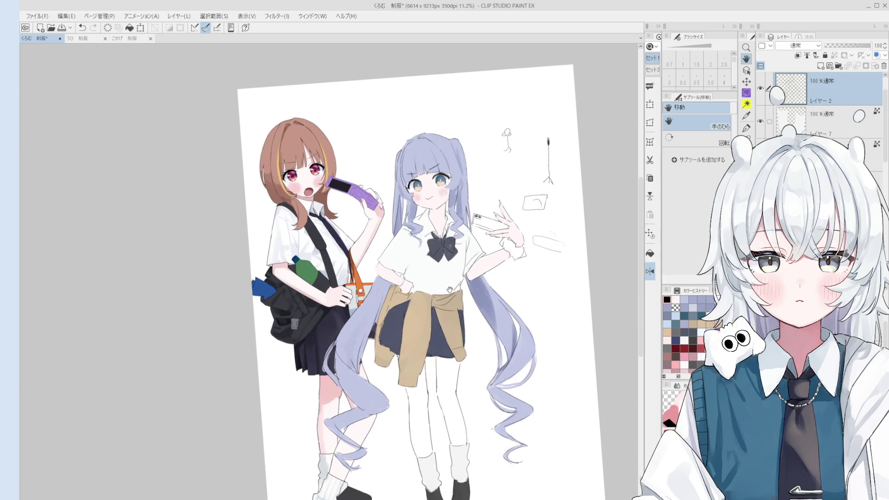
key(b)
ctrl+click(486, 294)
alt+click(486, 294)
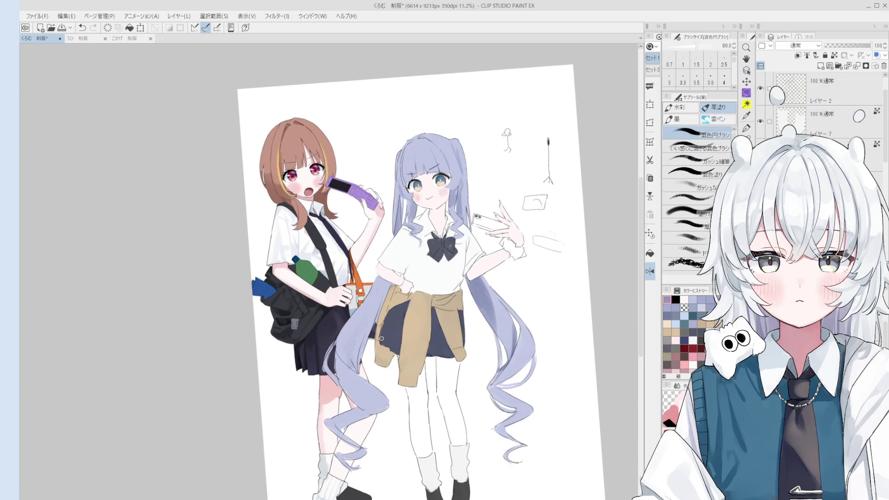
ctrl+click(387, 315)
key(bracketleft)
key(bracketleft)
key(bracketleft)
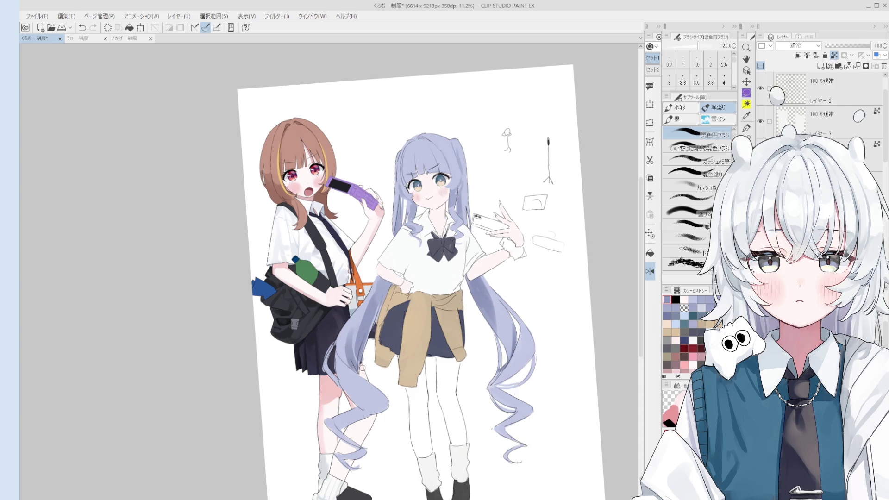
key(bracketright)
key(bracketright)
scroll(363, 332, down, 1)
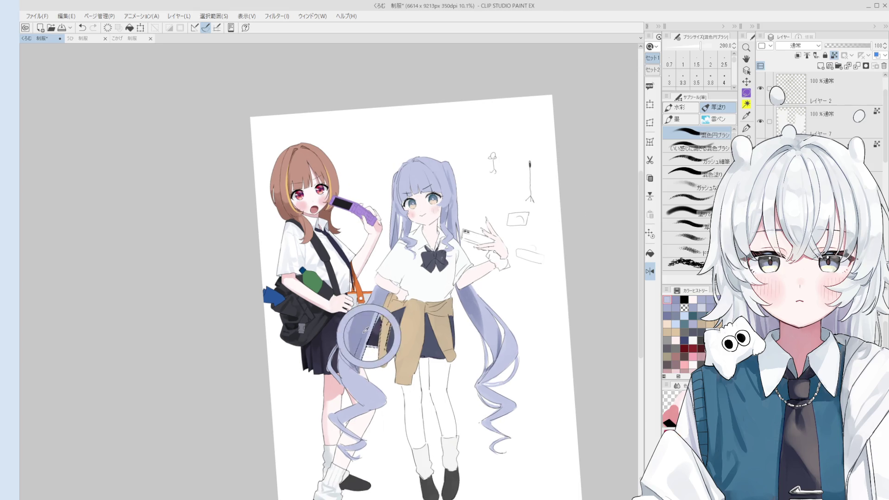
- Paint lavender hair down over the skirt at size 500, then touch up the edge at size 300
drag(366, 330, 364, 370)
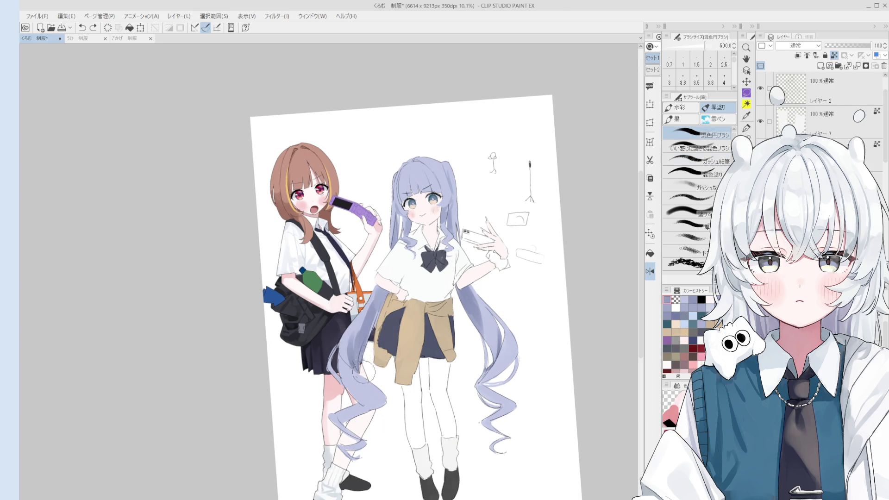
key(bracketleft)
key(bracketleft)
drag(376, 309, 375, 338)
scroll(364, 324, up, 1)
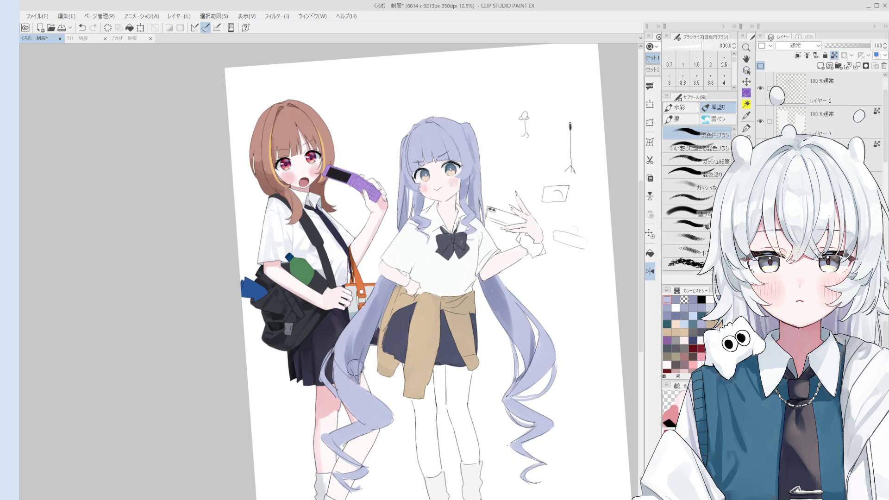
- Blend away the dark line in the lilac hair with the ガッシュ細筆
mouse_move(356, 368)
mouse_down()
mouse_move(371, 342)
mouse_move(358, 368)
mouse_move(364, 381)
mouse_up()
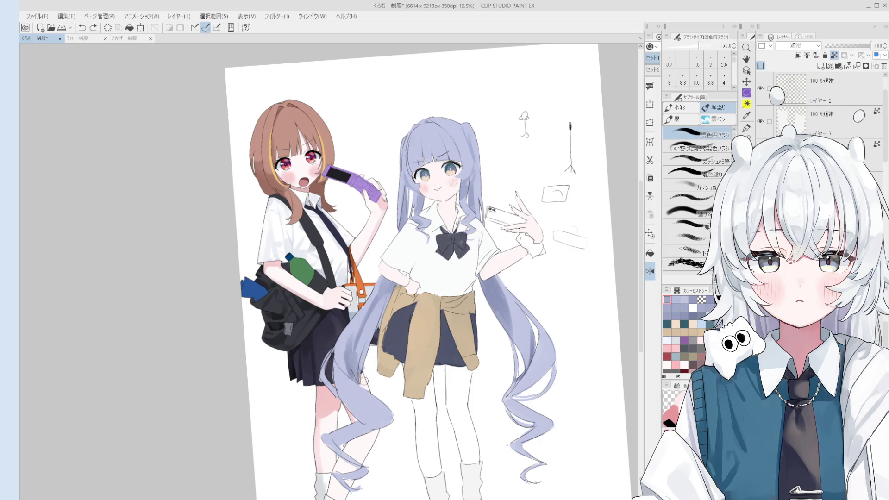
scroll(364, 380, up, 3)
mouse_move(376, 313)
mouse_down()
mouse_move(399, 273)
mouse_move(380, 292)
mouse_up()
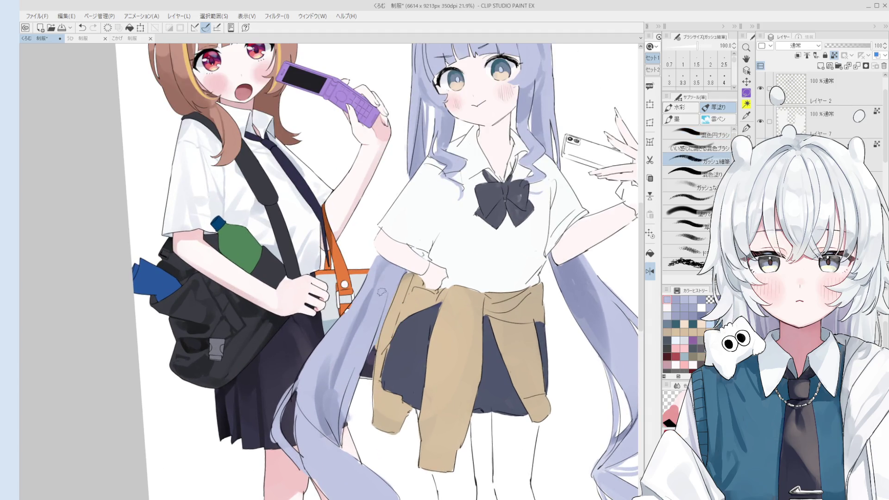
- Shade the lower-left end of the tan cardigan darker brown
drag(340, 356, 332, 382)
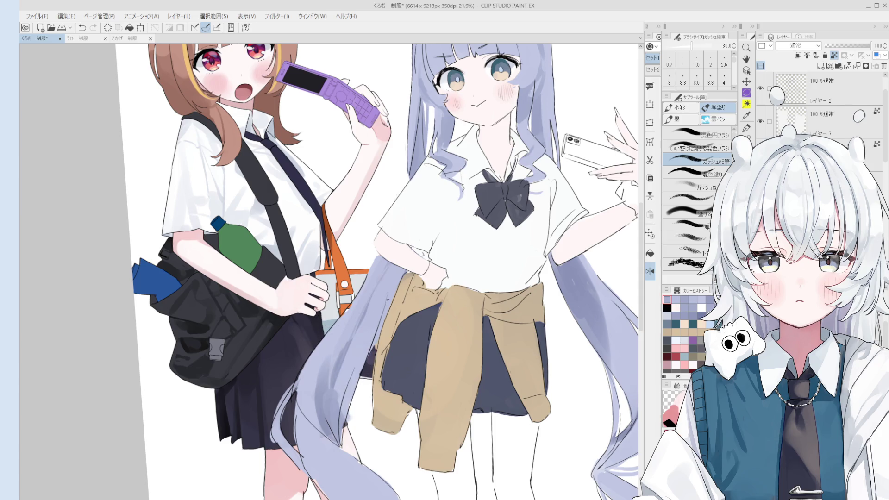
scroll(371, 324, down, 3)
mouse_move(361, 356)
mouse_down()
mouse_move(374, 337)
mouse_move(376, 391)
mouse_move(379, 384)
mouse_up()
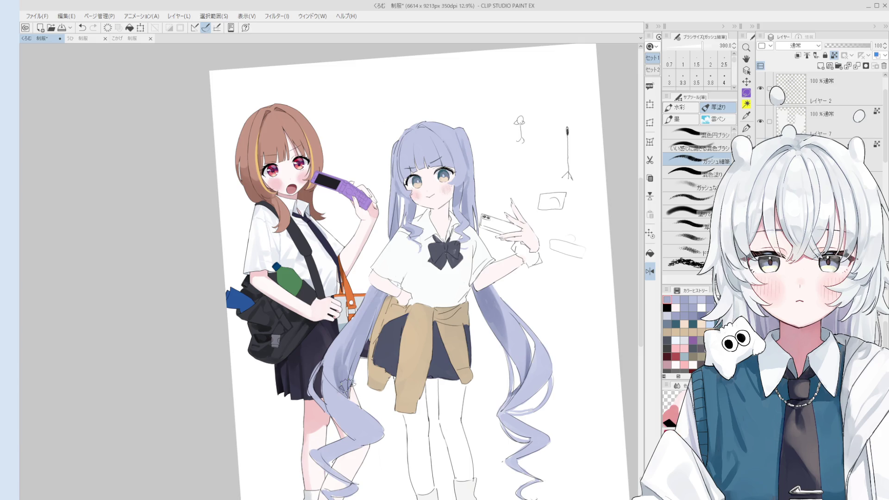
scroll(481, 358, down, 3)
- Darken the right twin-tail with the blending brush at size 300, undoing failed strokes
key(o)
scroll(481, 358, up, 5)
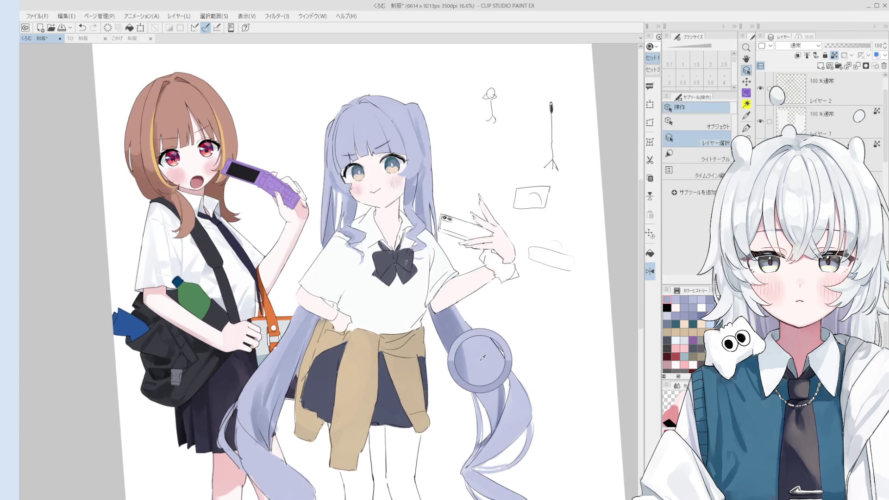
key(b)
scroll(472, 380, down, 1)
key(ctrl+z)
drag(463, 357, 455, 342)
key(ctrl+z)
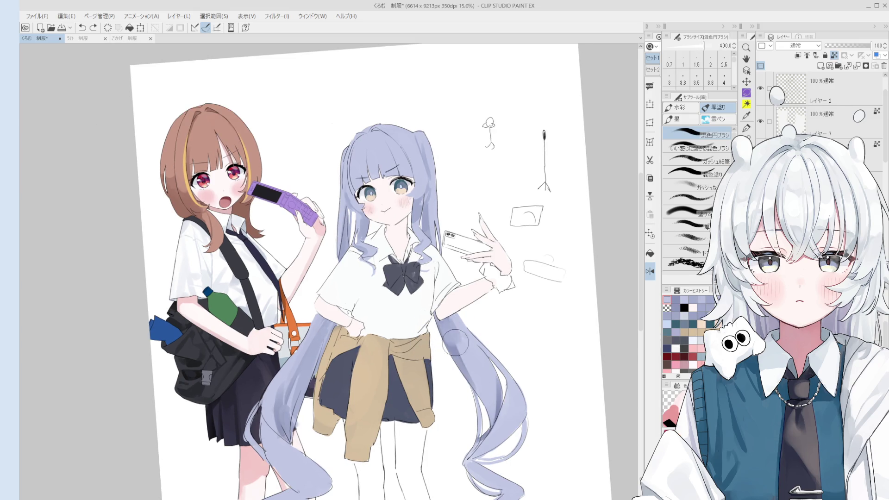
scroll(455, 342, down, 1)
key(bracketleft)
drag(465, 375, 486, 412)
- Blend the dark strand paler and shade the lower twin-tail darker at size 250
key(bracketright)
key(bracketright)
key(bracketleft)
key(bracketleft)
drag(505, 412, 497, 445)
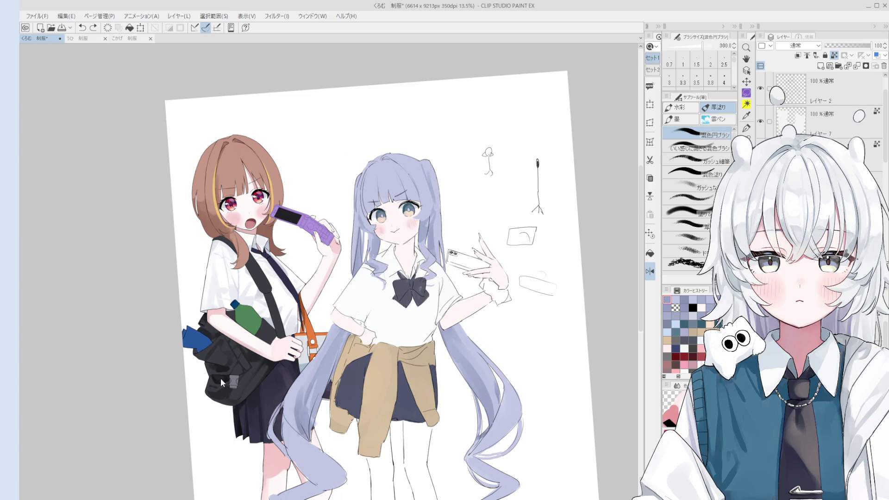
mouse_move(487, 384)
mouse_down()
mouse_move(451, 344)
mouse_move(490, 399)
mouse_up()
key(ctrl+z)
scroll(493, 388, down, 1)
key(bracketleft)
mouse_move(494, 442)
mouse_down()
mouse_move(481, 455)
mouse_move(509, 462)
mouse_move(491, 446)
mouse_move(516, 479)
mouse_move(504, 467)
mouse_up()
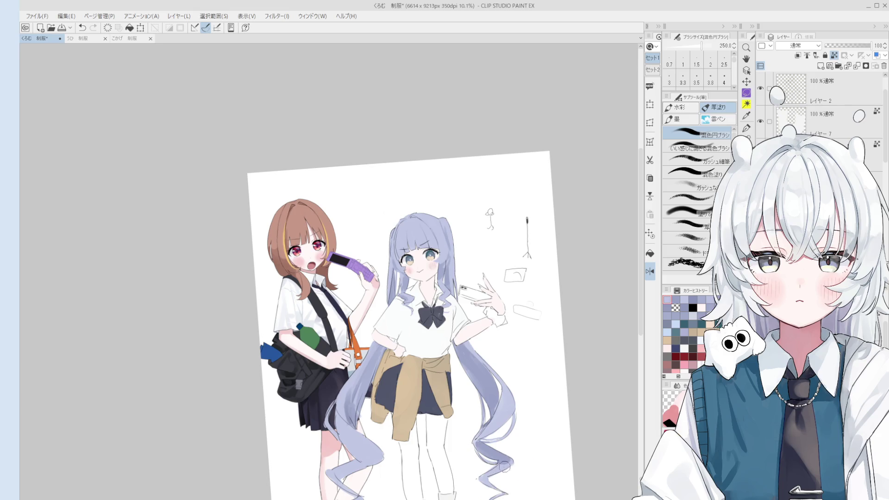
- Sample the twin-tail hair colour, shrink the brush to 60, and select Layer 10
alt+click(484, 394)
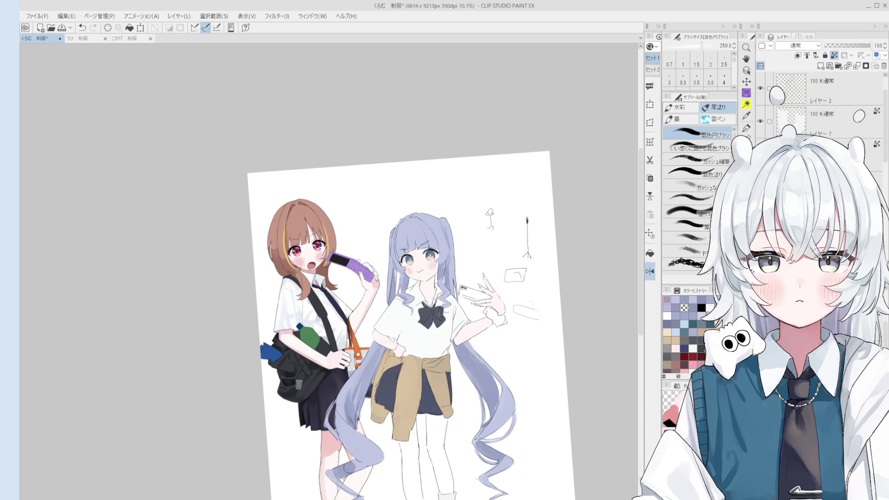
key(ctrl+z)
key([)
drag(474, 441, 493, 355)
key(o)
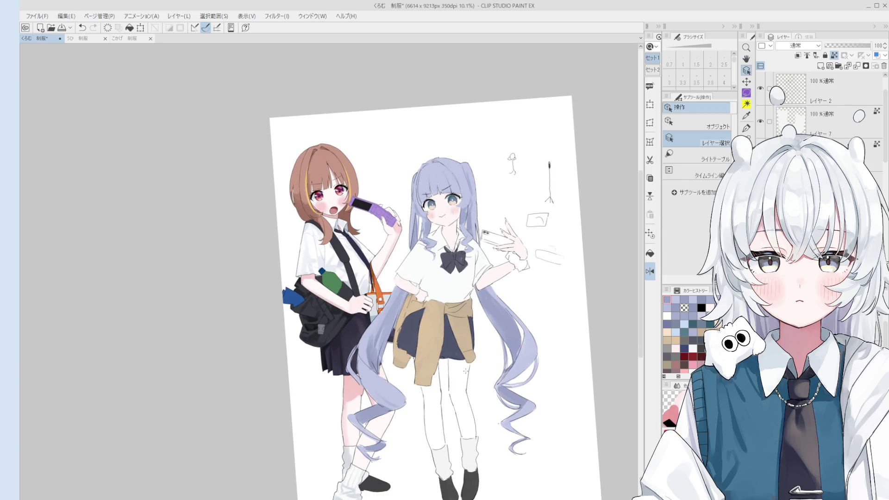
click(450, 233)
key(b)
scroll(462, 403, up, 3)
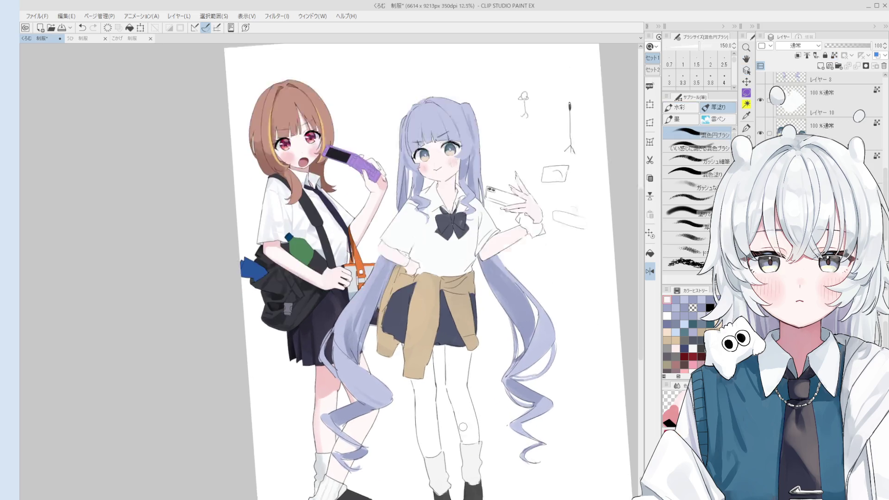
- Paint pale pink shading down the lower leg from knee to sock at brush size 250
key(bracketleft)
mouse_move(462, 399)
mouse_down()
mouse_move(472, 442)
mouse_move(453, 375)
mouse_up()
drag(452, 331, 463, 336)
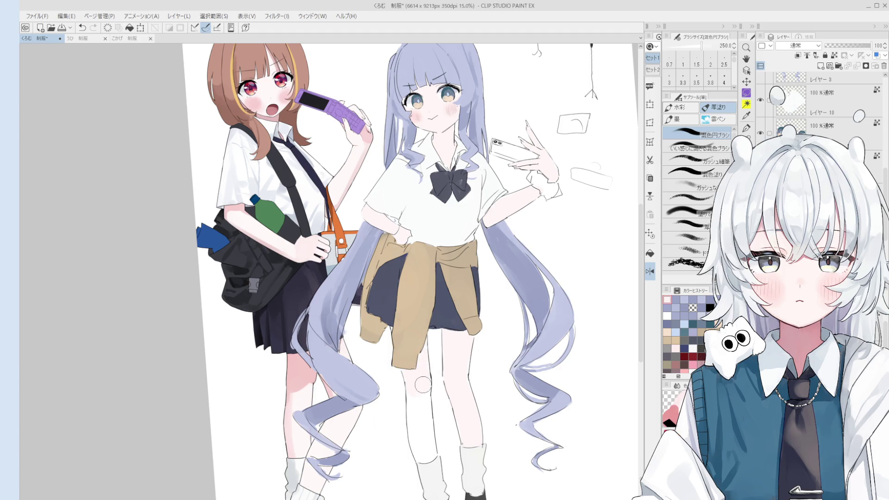
scroll(431, 444, down, 4)
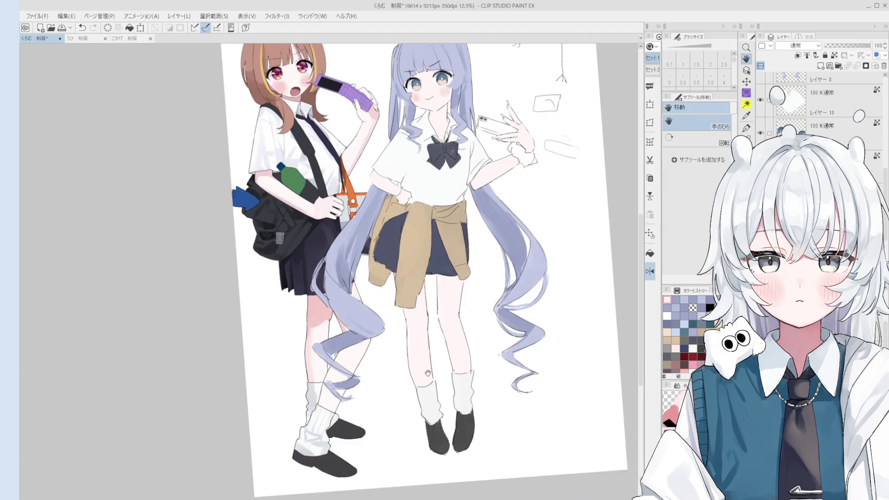
drag(437, 439, 444, 489)
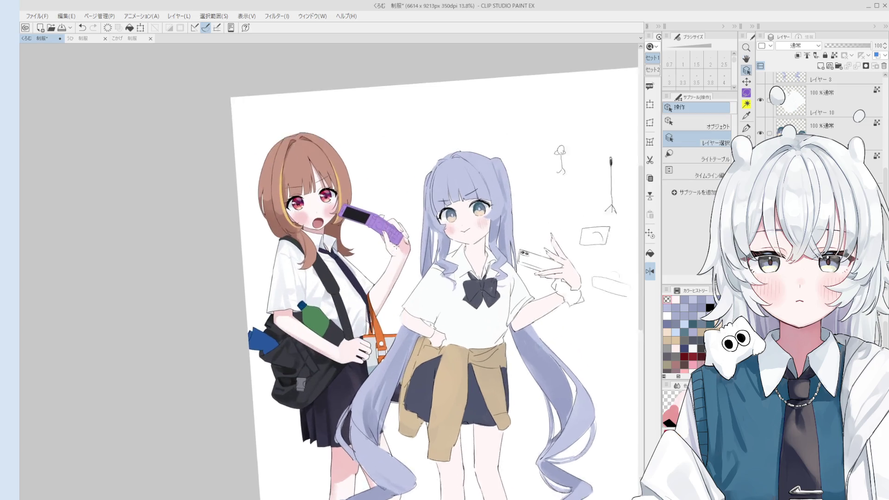
scroll(400, 238, up, 4)
alt+click(404, 241)
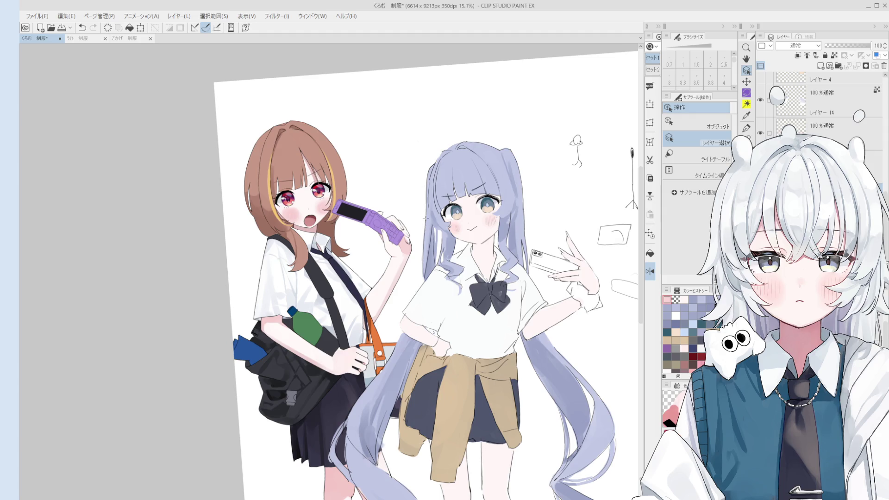
- Lighten the hand and cardigan sleeve area with the mixing brush in a new colour
scroll(495, 354, up, 5)
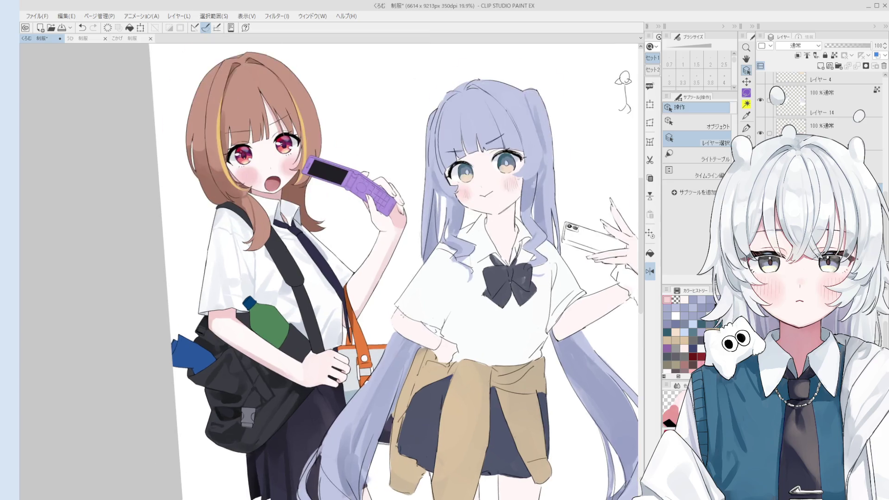
key(b)
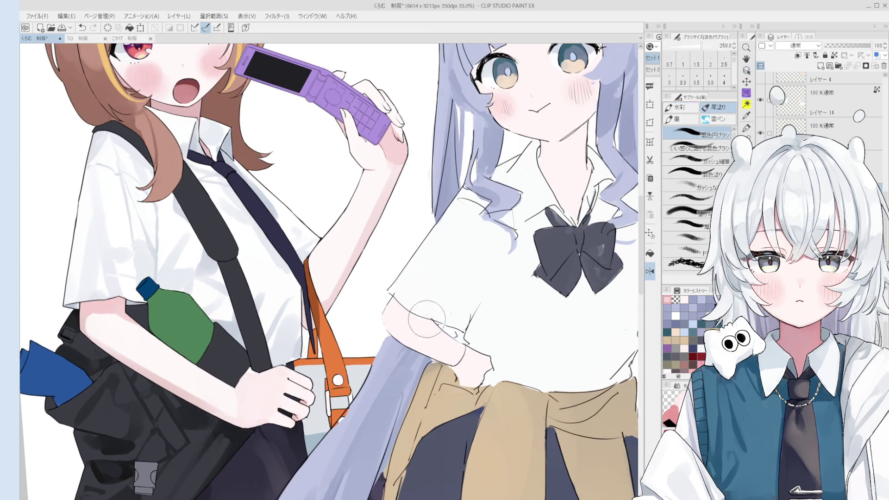
scroll(416, 316, down, 1)
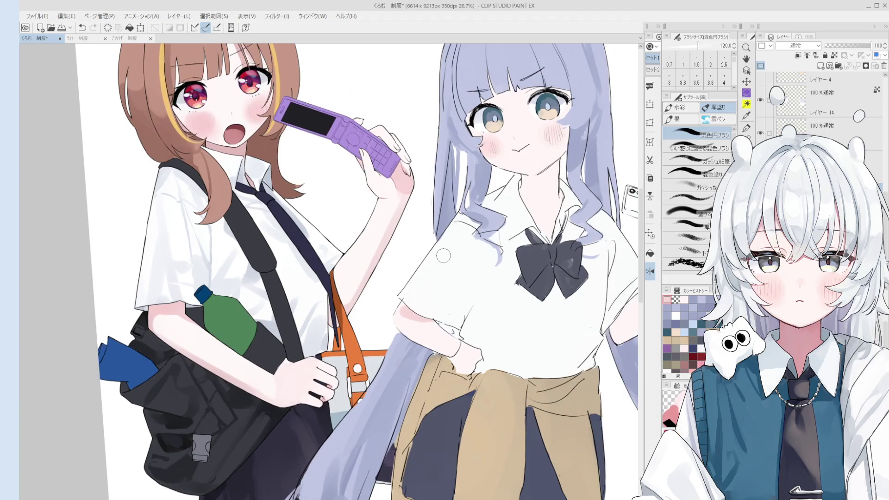
drag(463, 296, 440, 284)
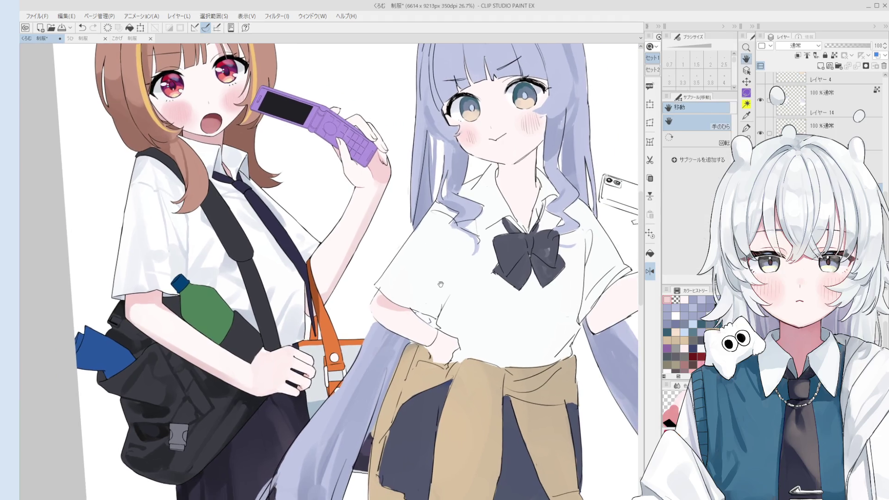
alt+click(395, 299)
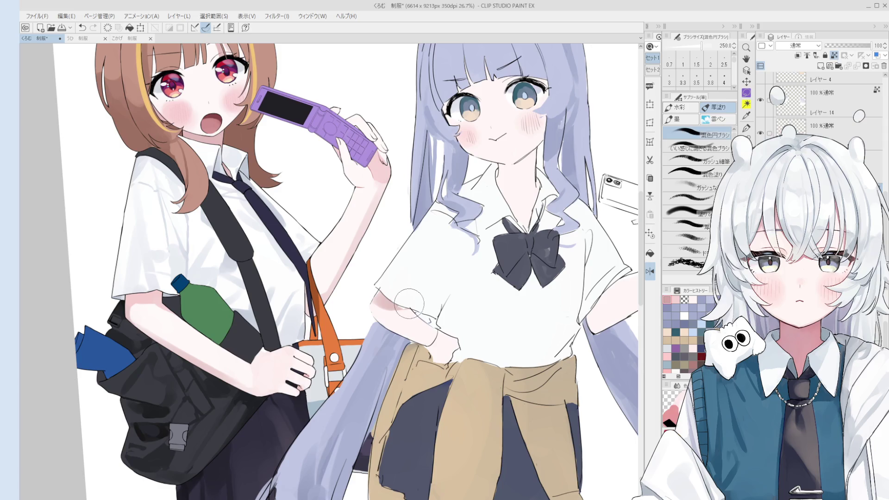
key(e)
scroll(398, 311, up, 2)
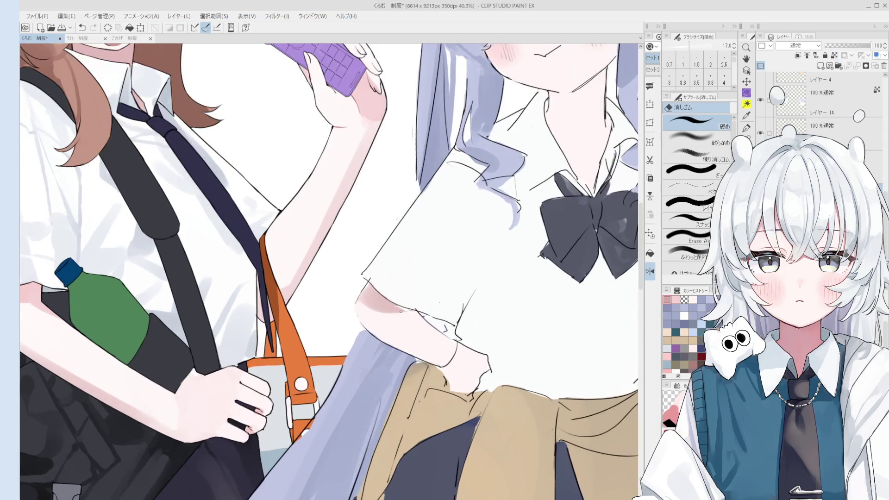
key(b)
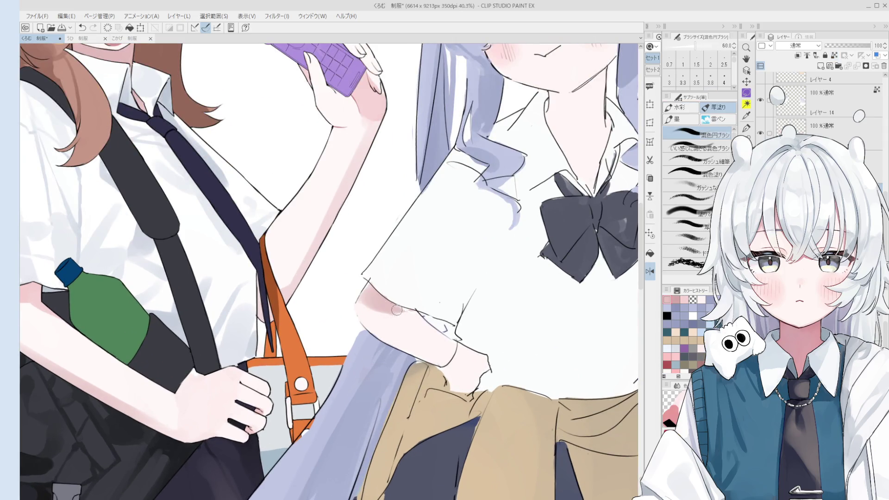
scroll(416, 315, down, 1)
scroll(421, 318, down, 1)
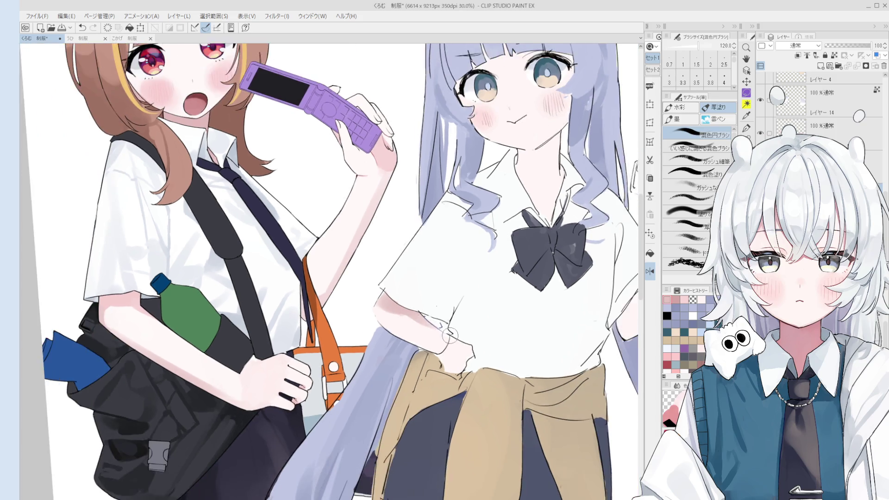
scroll(443, 357, down, 1)
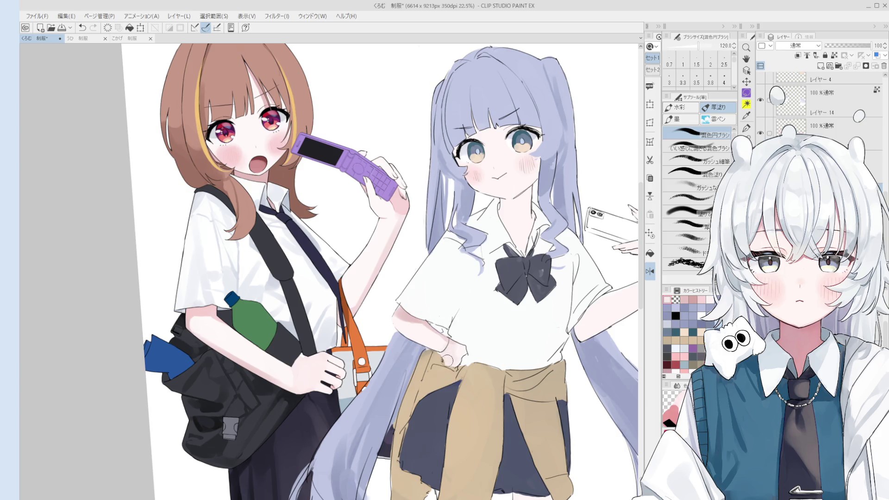
scroll(431, 333, down, 1)
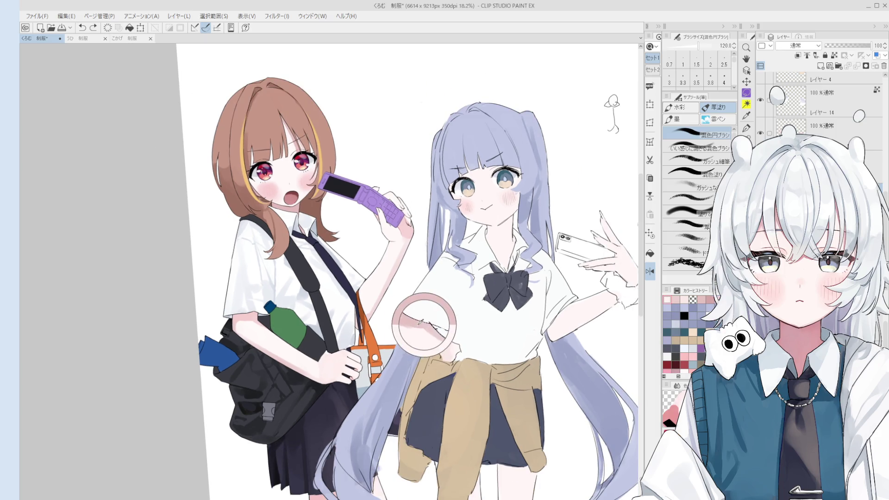
scroll(417, 331, down, 2)
scroll(432, 338, up, 1)
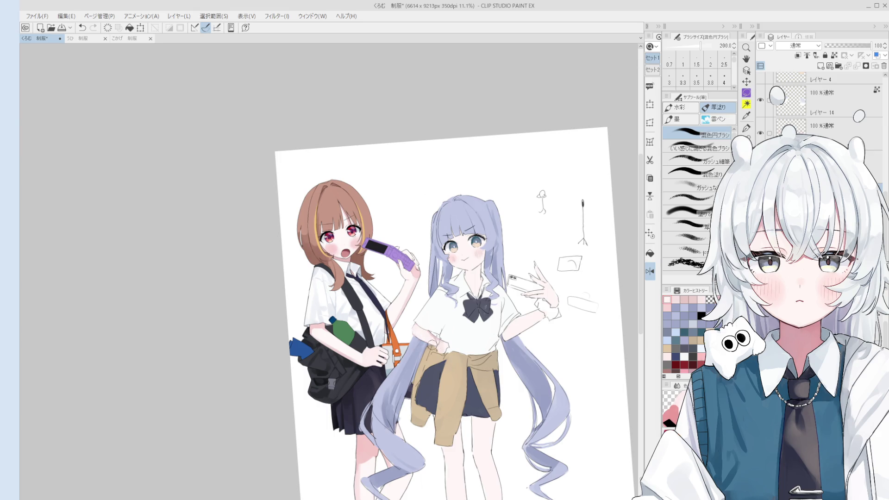
scroll(422, 333, down, 1)
drag(440, 344, 445, 349)
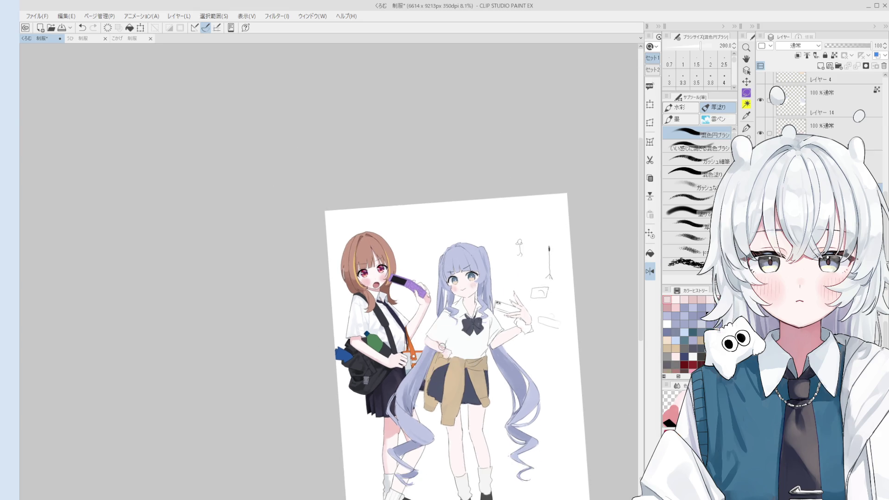
scroll(459, 368, up, 1)
- Paint a soft skin-tone shadow on the neck beneath the chin
drag(466, 434, 450, 348)
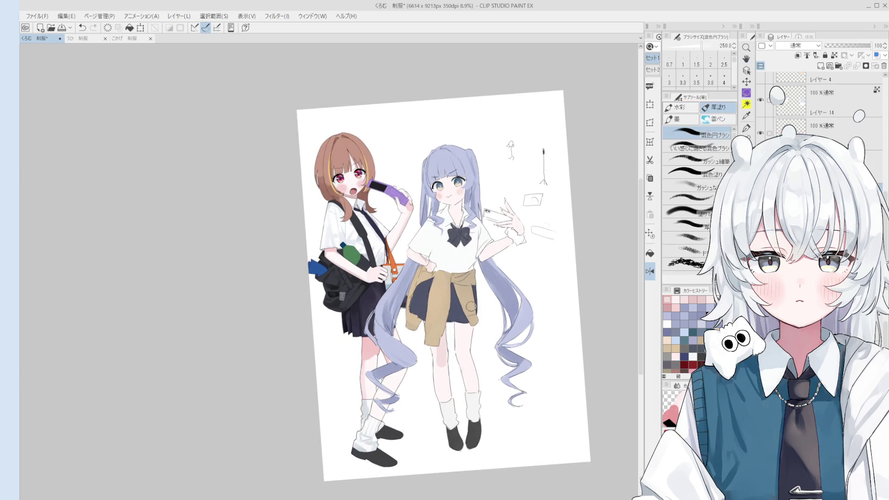
scroll(474, 256, up, 5)
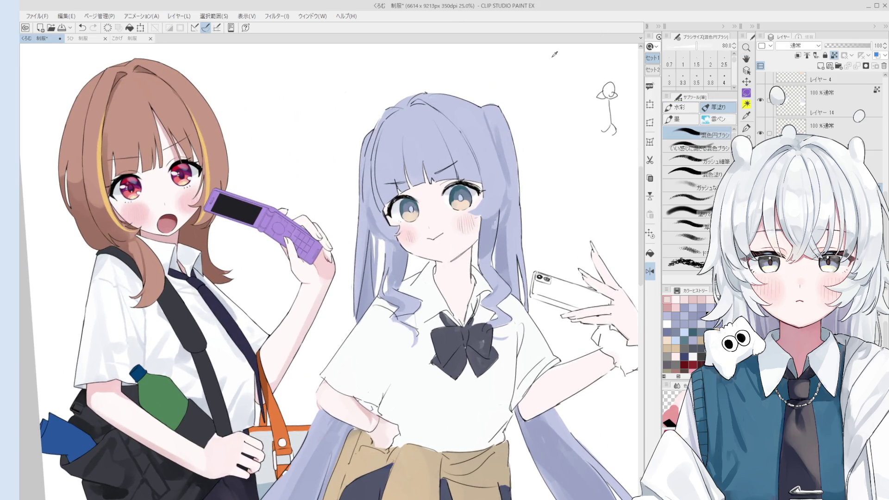
drag(442, 280, 468, 268)
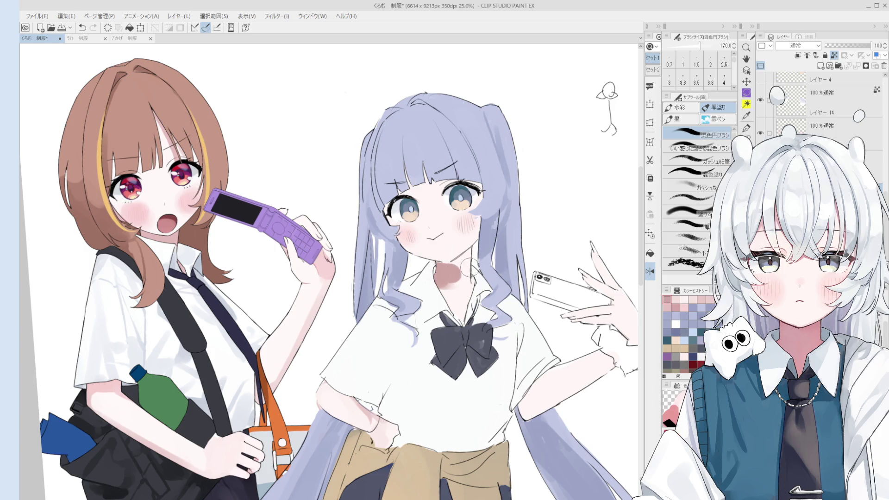
scroll(472, 259, down, 3)
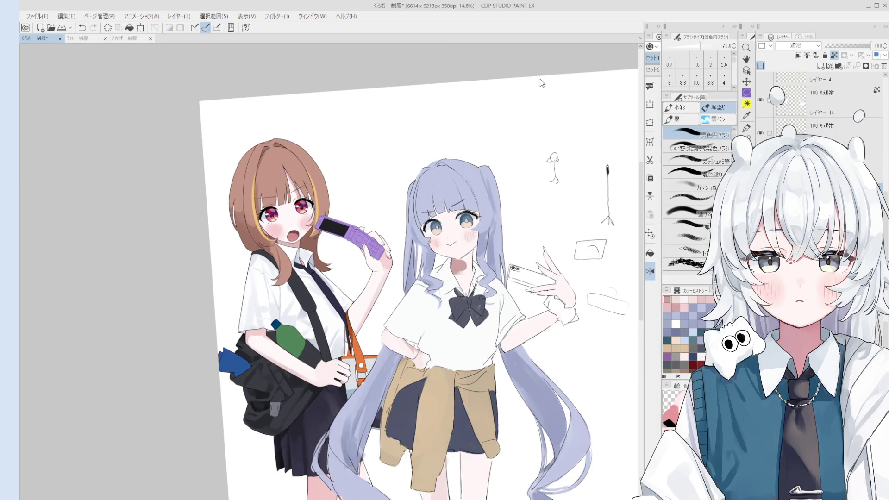
- Tidy the neck shadow with a short stroke
drag(468, 258, 463, 268)
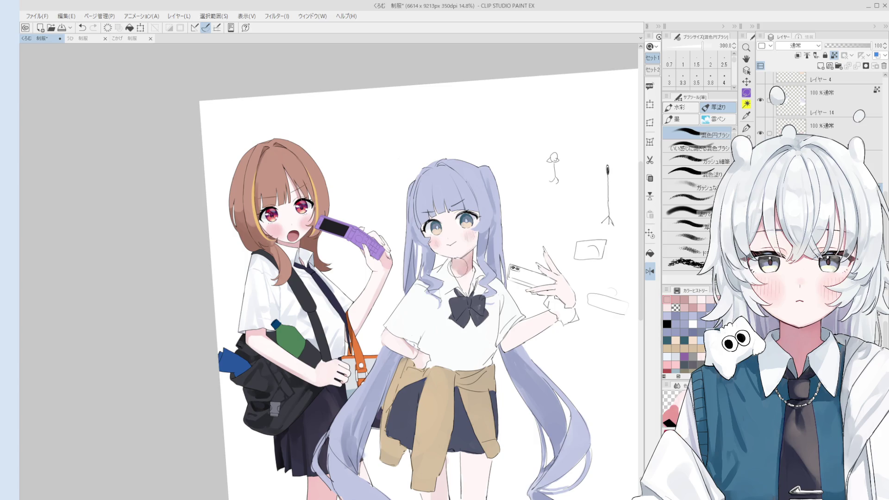
scroll(459, 262, down, 2)
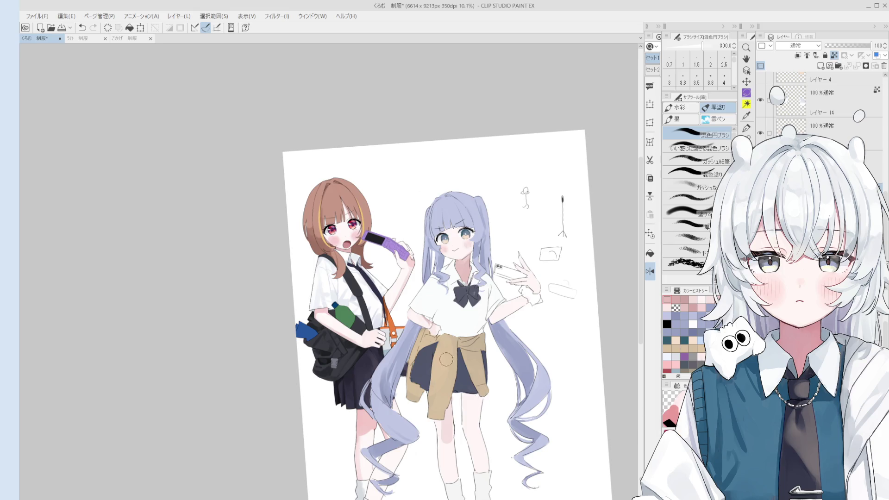
scroll(426, 342, up, 1)
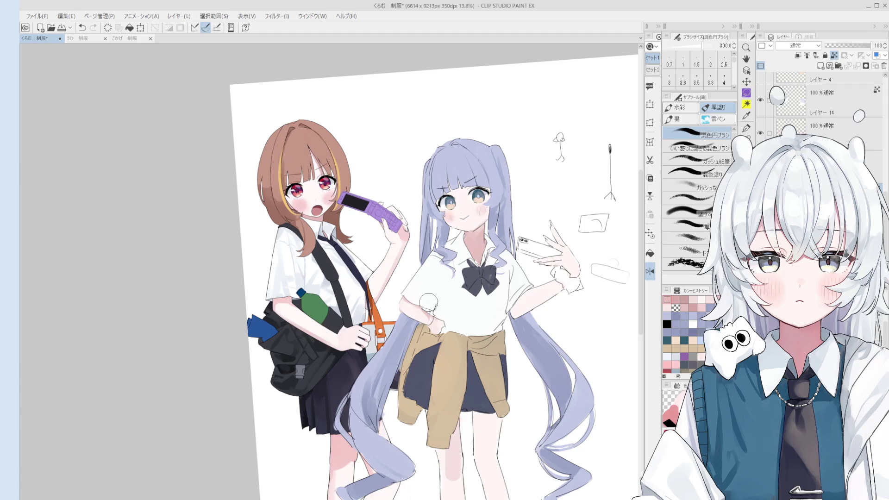
- Paint soft shading on the purple-haired girl's leg below the skirt, undoing a stray stroke
drag(428, 302, 436, 333)
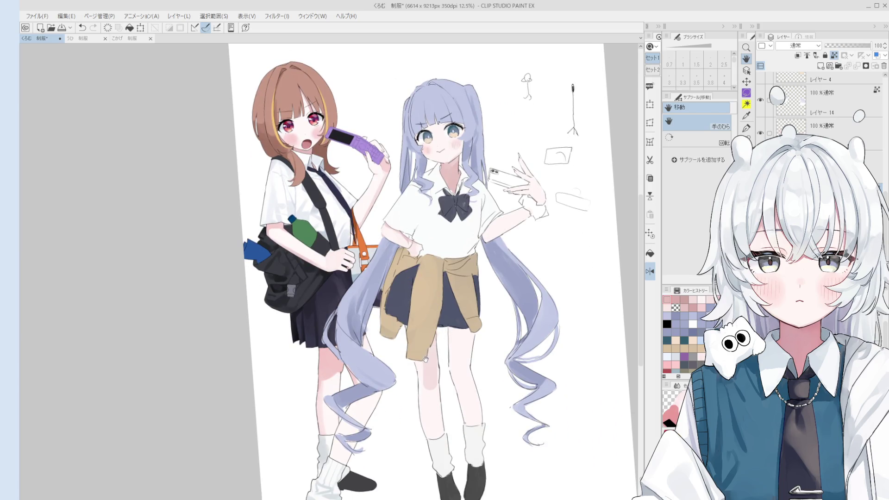
drag(433, 344, 424, 327)
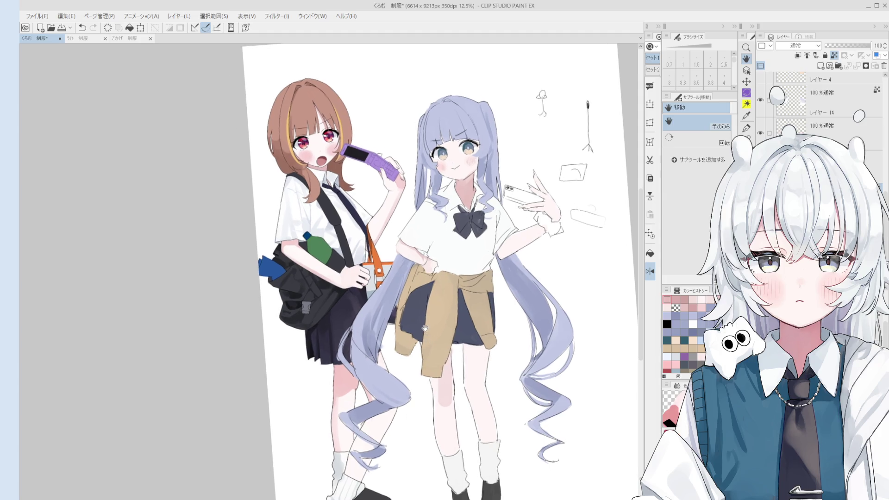
key(b)
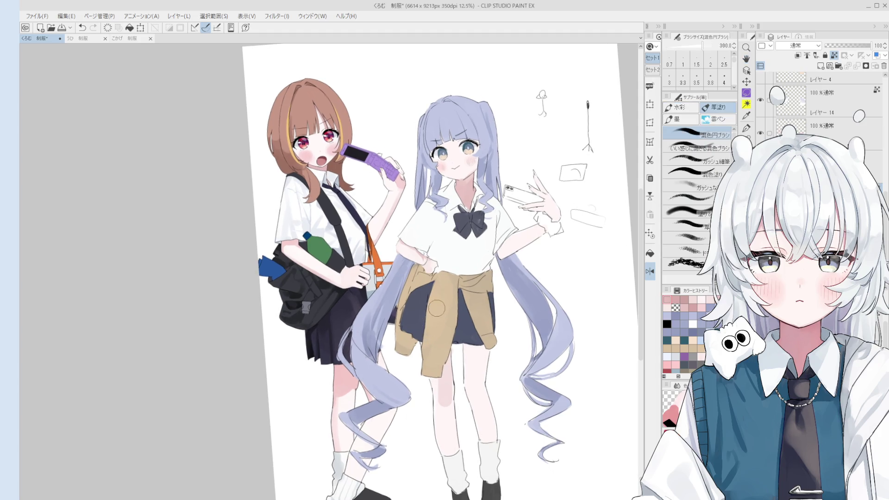
drag(436, 370, 435, 401)
key(e)
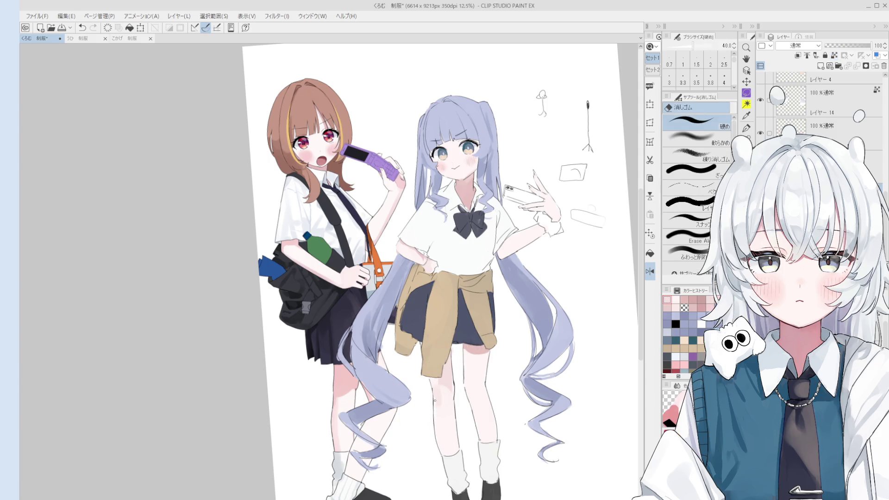
key(b)
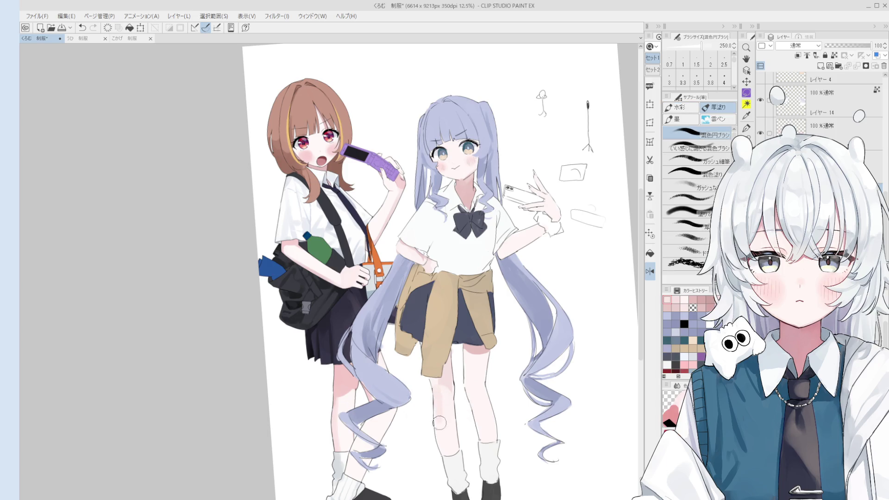
mouse_move(440, 410)
mouse_down()
mouse_move(435, 380)
mouse_move(448, 396)
mouse_move(439, 382)
mouse_move(468, 385)
mouse_move(478, 401)
mouse_up()
key(ctrl+z)
key(bracketright)
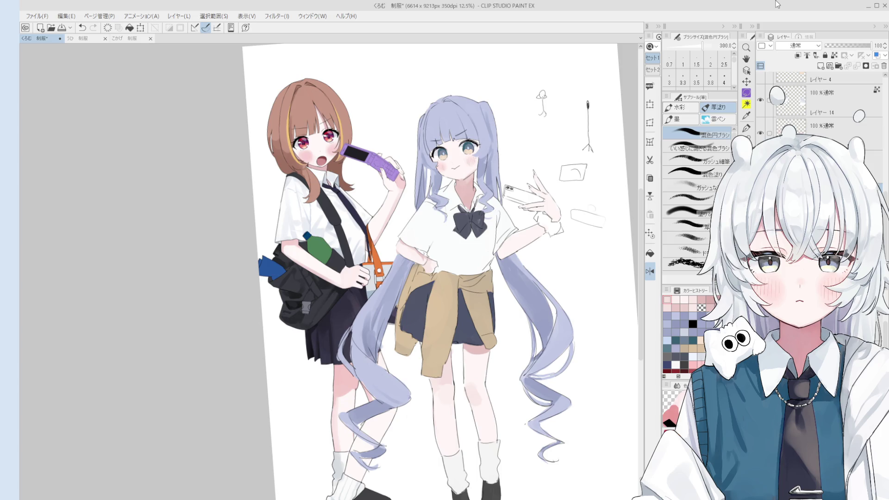
key(h)
drag(463, 407, 474, 377)
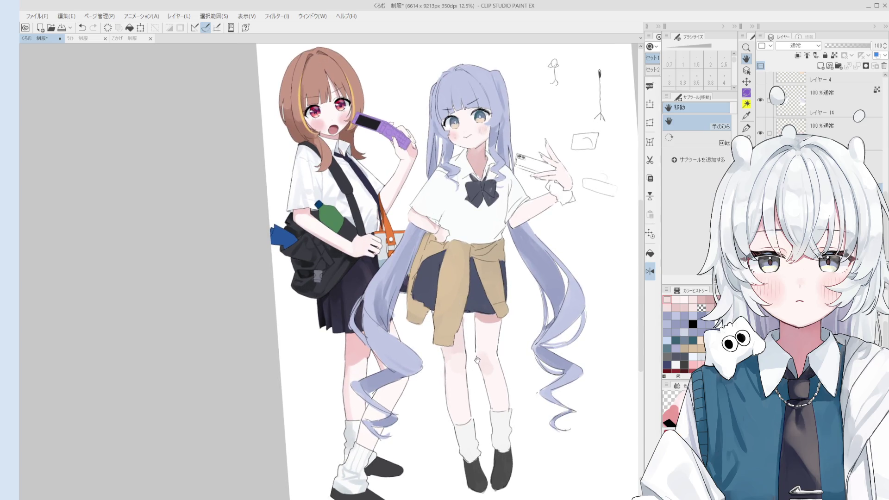
key(o)
scroll(476, 366, up, 3)
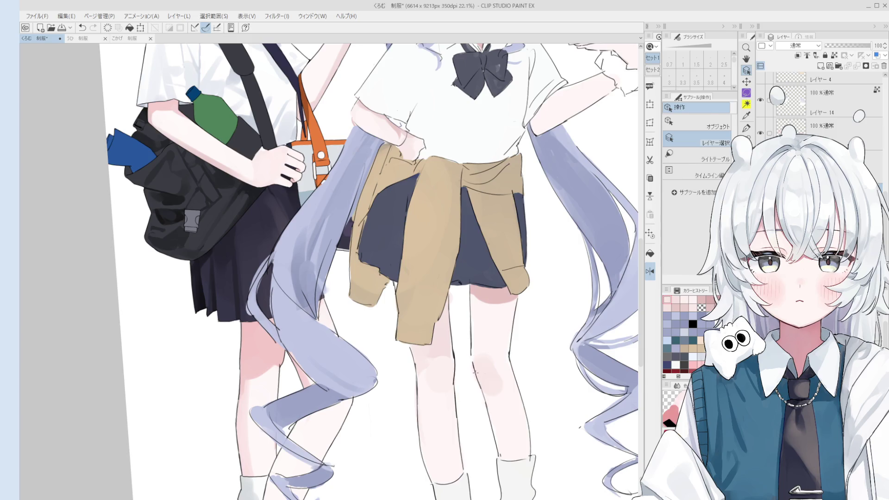
key(b)
scroll(433, 352, down, 1)
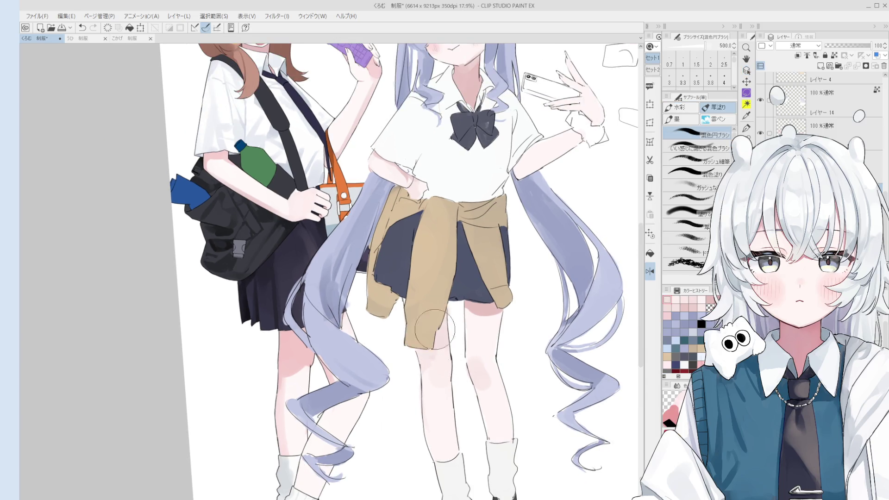
scroll(450, 320, up, 2)
key(e)
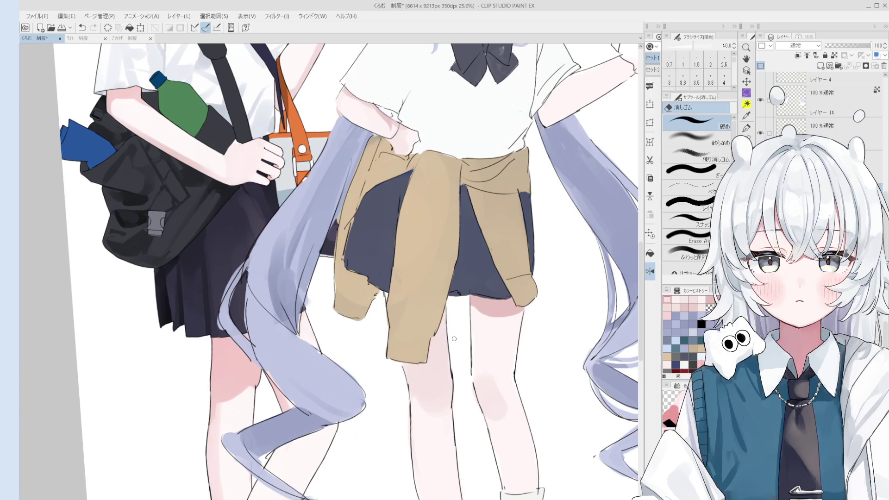
key(b)
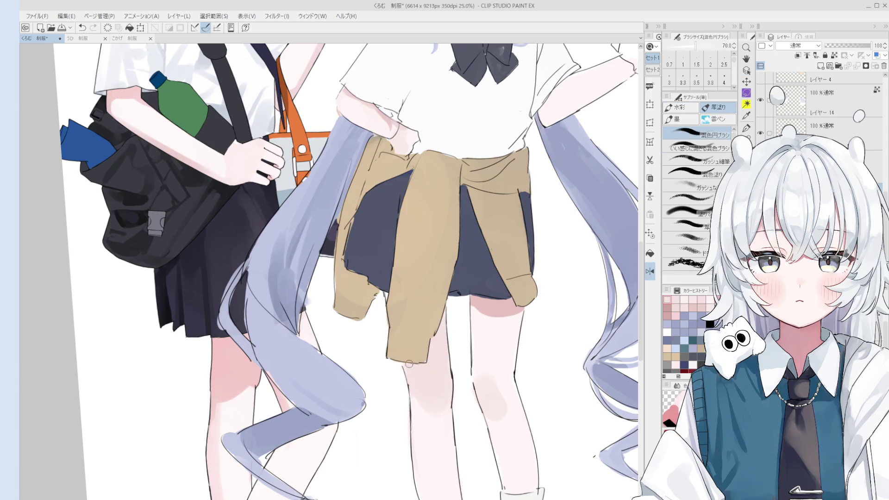
scroll(385, 296, down, 1)
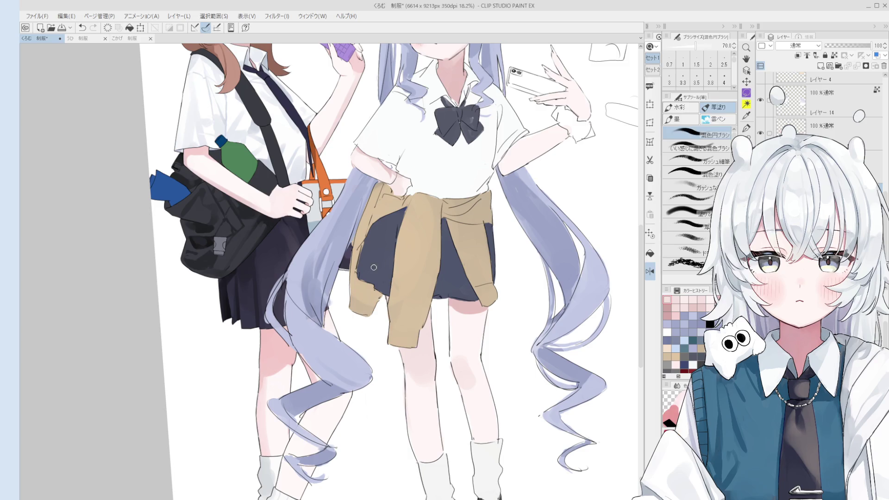
key(e)
scroll(374, 267, up, 2)
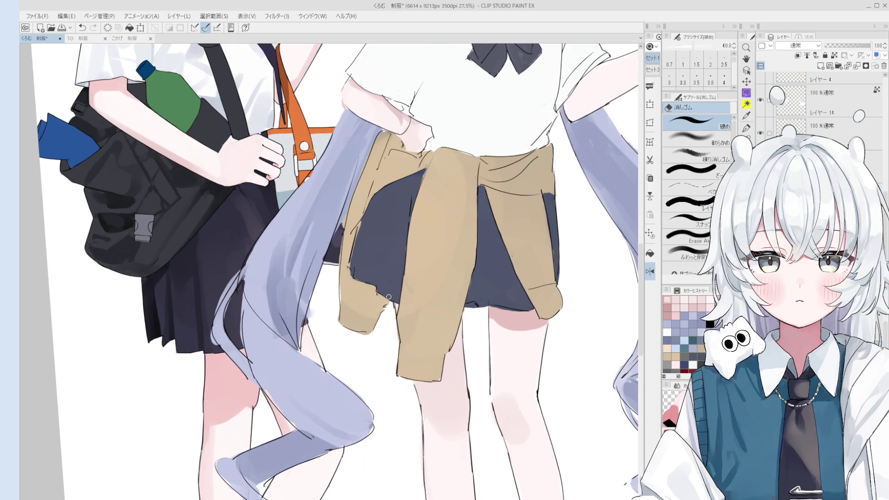
scroll(388, 297, down, 3)
scroll(355, 278, up, 2)
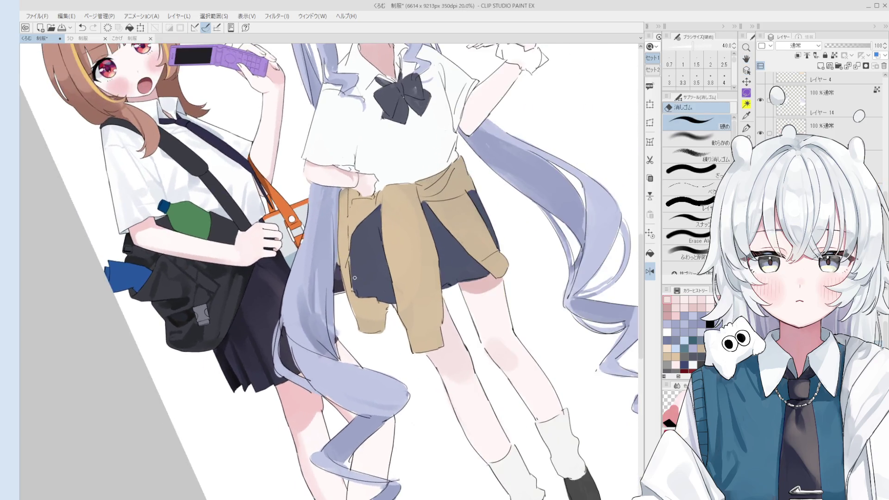
key(o)
scroll(355, 278, up, 3)
alt+click(352, 269)
scroll(354, 265, up, 3)
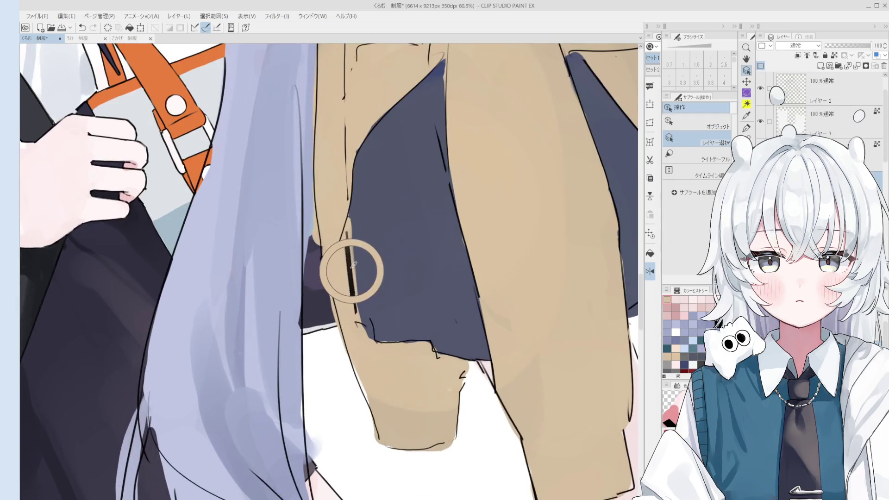
- On Layer 2, erase the stray dark line on the skirt edge
ctrl+shift+click(352, 267)
key(e)
mouse_move(356, 329)
mouse_down()
mouse_move(353, 208)
mouse_move(359, 327)
mouse_up()
- Redraw the dark outline along the skirt edge with the pen at sizes 2.7–3.5
key(p)
key(ctrl+z)
drag(349, 196, 356, 327)
scroll(357, 271, down, 2)
key(bracketright)
key(bracketright)
key(bracketright)
drag(351, 215, 357, 322)
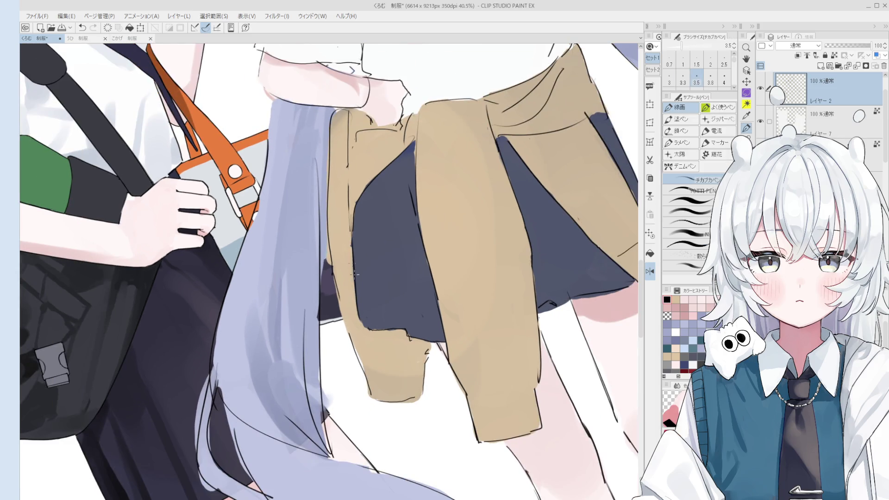
key(bracketleft)
key(bracketleft)
key(bracketleft)
scroll(375, 329, down, 2)
scroll(371, 333, up, 4)
key(bracketright)
key(bracketright)
key(bracketright)
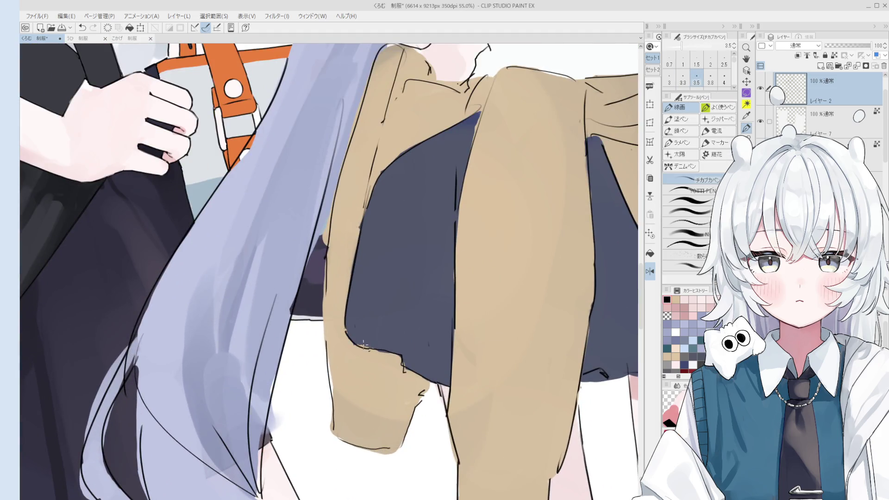
scroll(365, 344, down, 2)
- Trim the gap between the tied cardigan sleeve and the skirt
key(e)
mouse_move(372, 352)
mouse_down()
mouse_move(382, 358)
mouse_move(368, 351)
mouse_move(367, 338)
mouse_up()
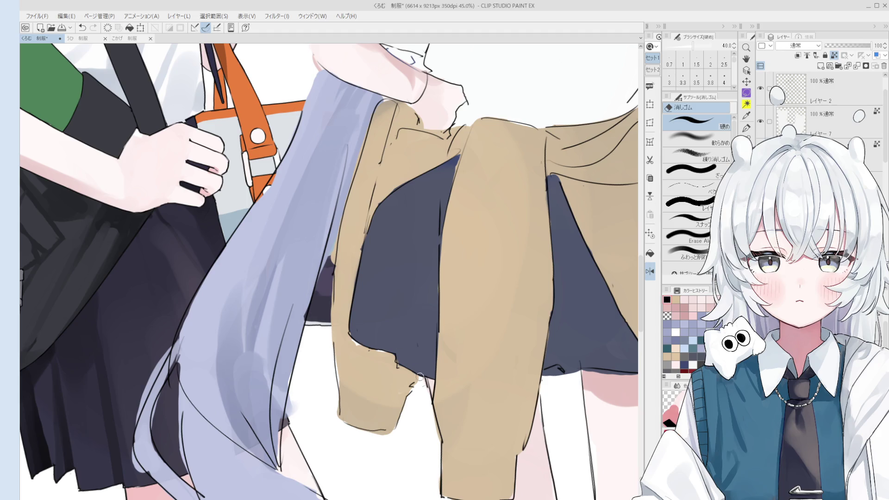
scroll(395, 346, up, 3)
- Reselect Layer 2 and erase the outline along the skirt's lower-left edge
ctrl+shift+click(394, 347)
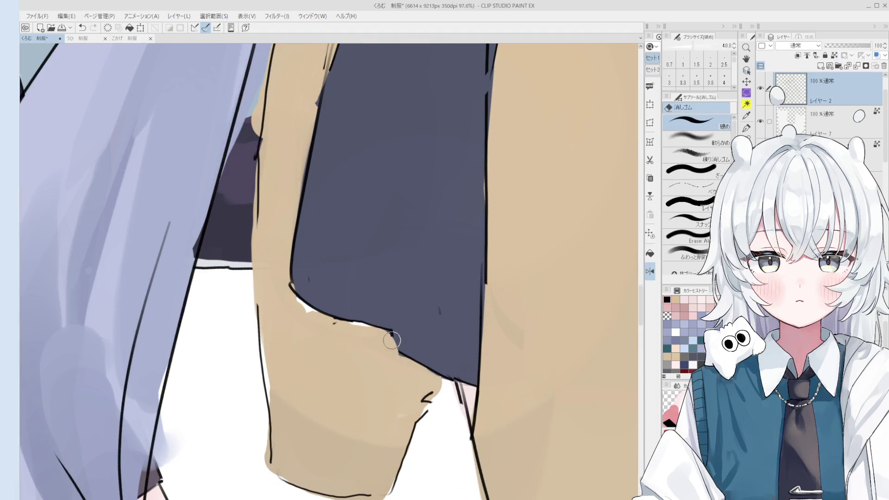
key(h)
scroll(395, 346, down, 3)
scroll(388, 370, up, 3)
key(b)
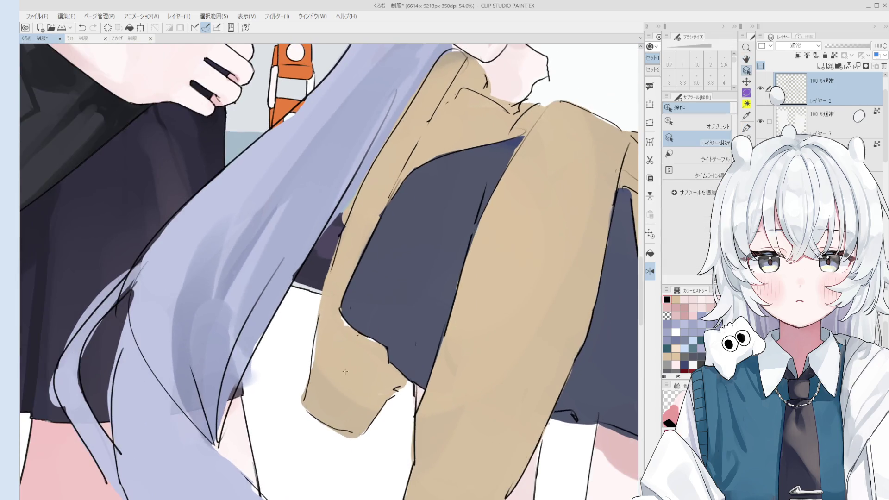
key(e)
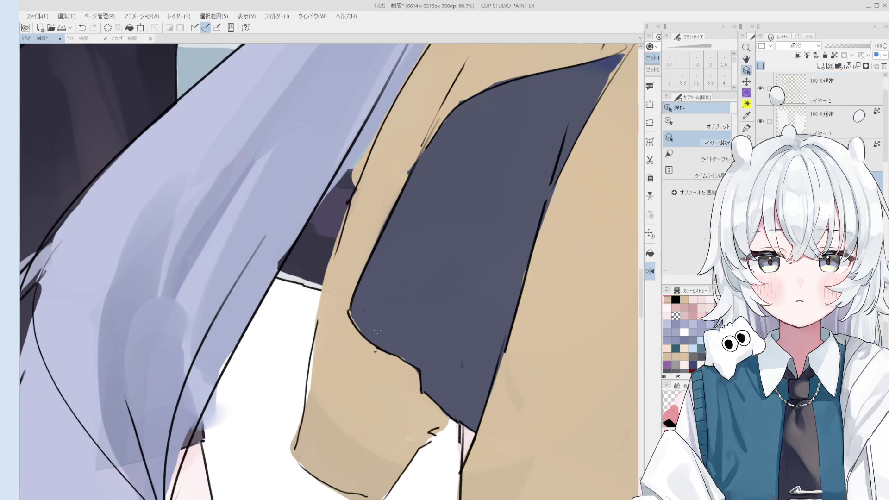
scroll(379, 352, up, 2)
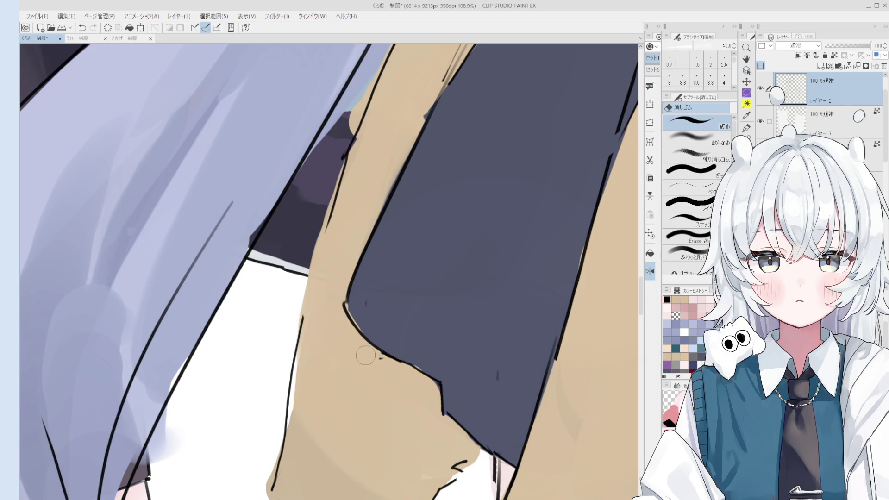
mouse_move(394, 372)
mouse_down()
mouse_move(352, 310)
mouse_move(440, 393)
mouse_up()
- Close the outline gap at the skirt corner with the inking pen
key(p)
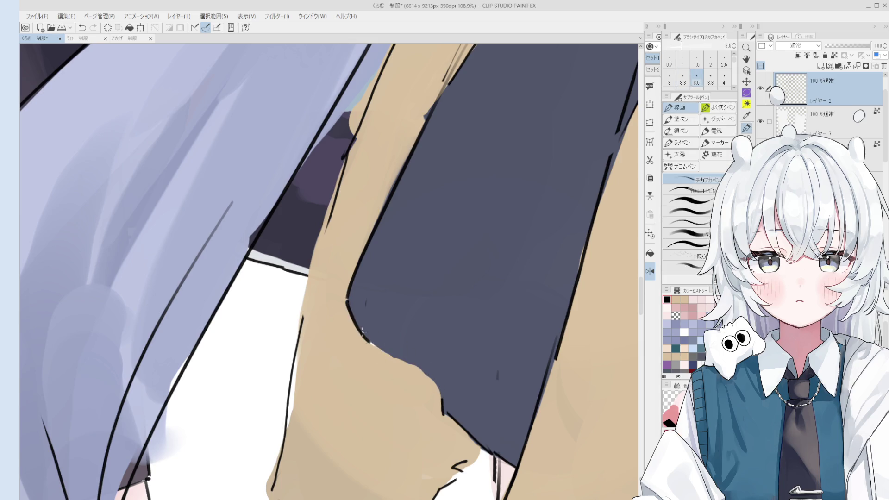
scroll(370, 342, down, 3)
key(h)
key(e)
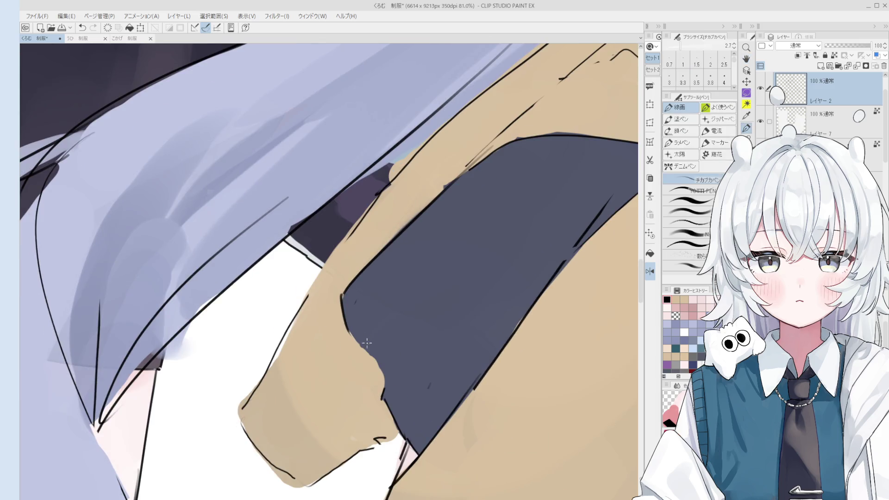
scroll(371, 345, up, 2)
key(p)
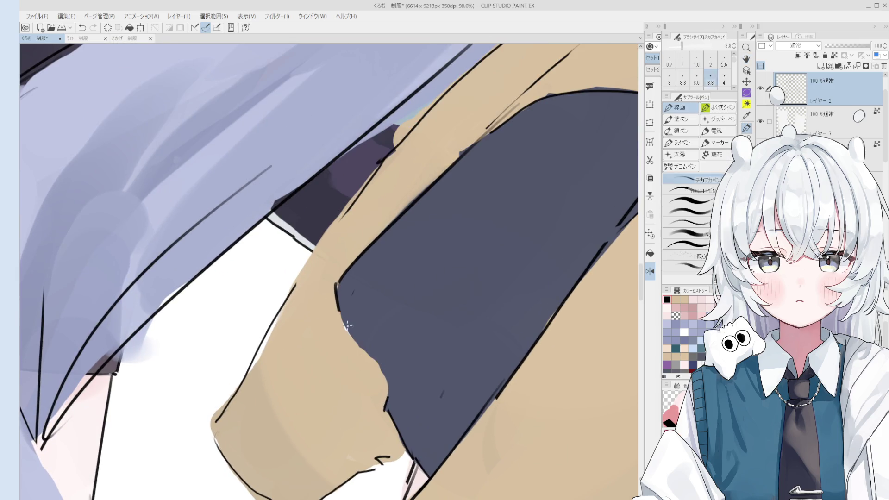
drag(371, 355, 382, 370)
- Try a short stroke at the skirt corner with the pen at 2.7–3.5, then undo it
key(minus)
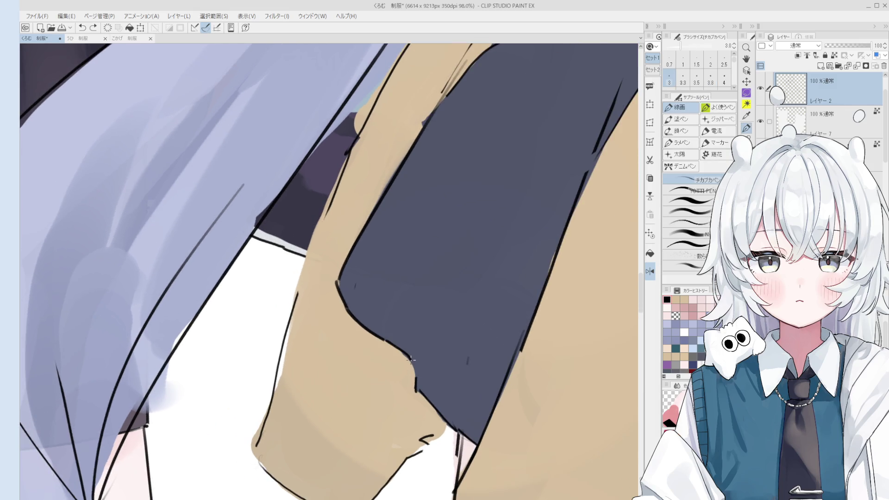
key(bracketleft)
key(ctrl+z)
drag(409, 356, 422, 393)
key(bracketright)
scroll(490, 301, down, 3)
scroll(490, 301, up, 3)
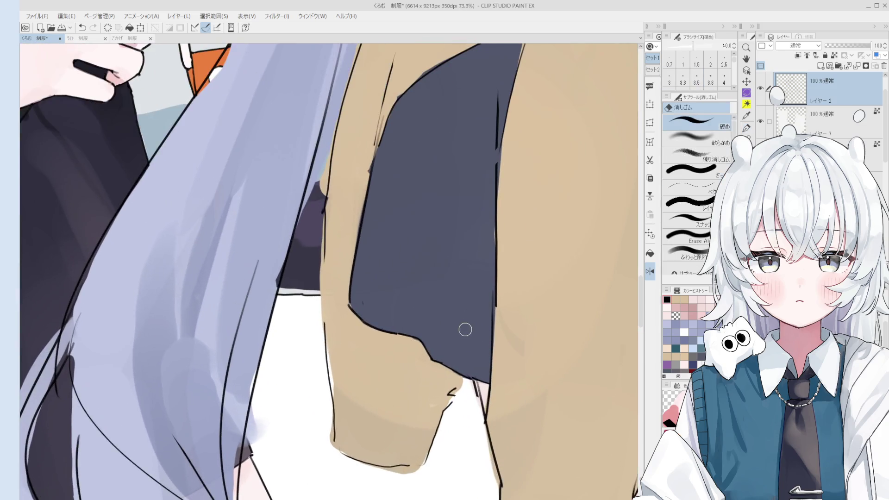